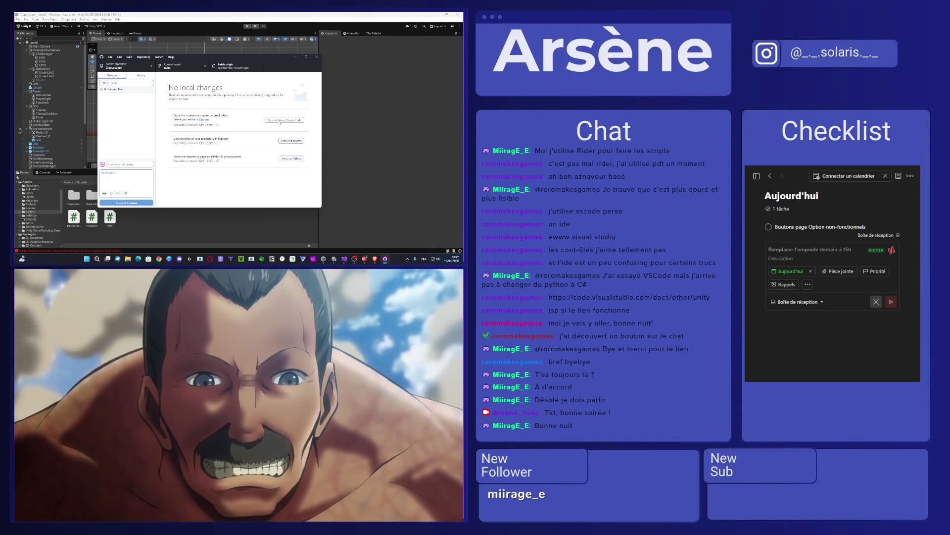
# Lower the system volume to 44, mark 'Tout savoir sur les tâches' done in To Do, and return to Unity.
pyautogui.press('XF86AudioLowerVolume')
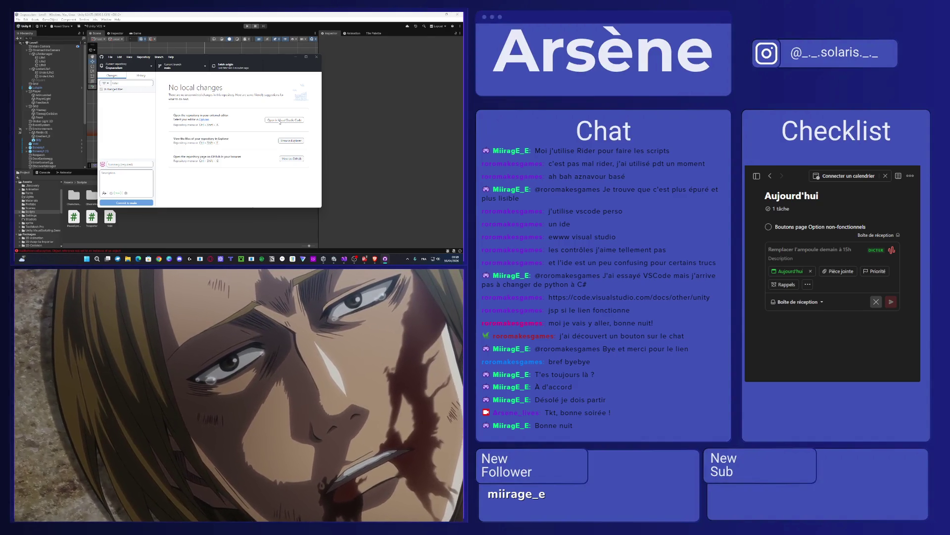
pyautogui.click(364, 261)
pyautogui.click(177, 137)
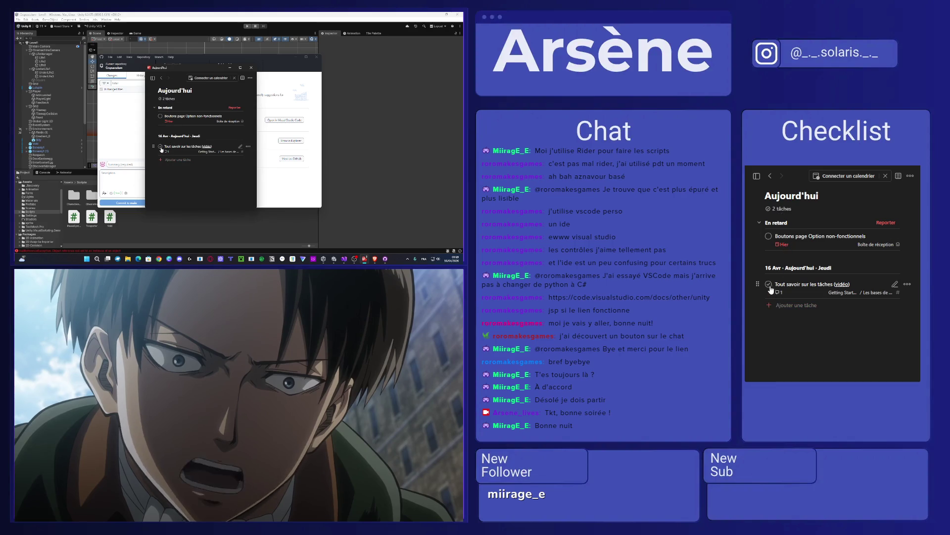
pyautogui.click(160, 147)
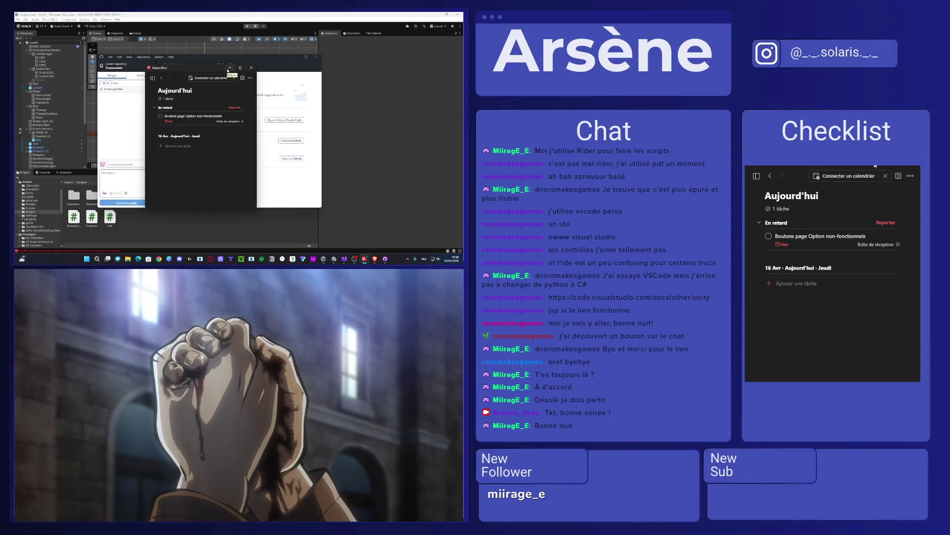
pyautogui.click(228, 70)
pyautogui.click(221, 47)
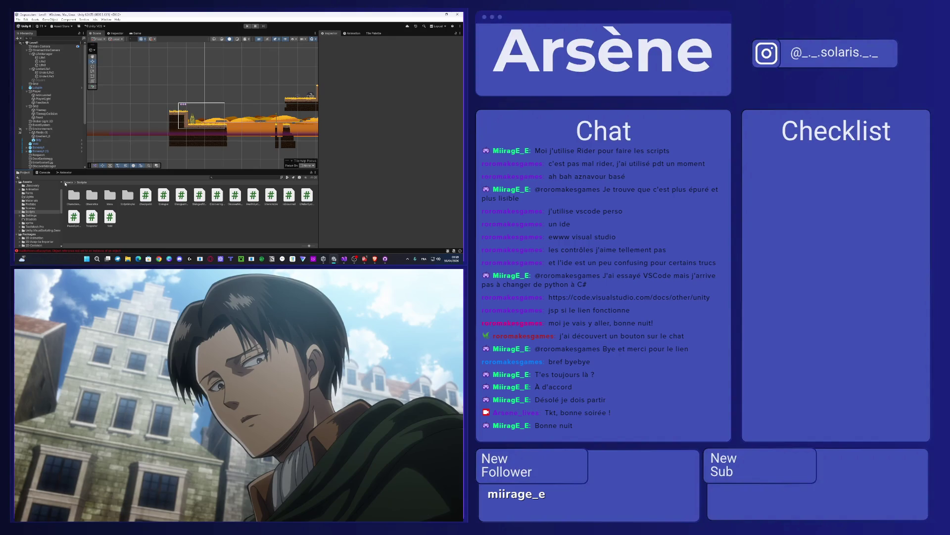
# Load the TitleScreen scene from Assets/Scenes and expand OptionScreen in the Hierarchy.
pyautogui.click(68, 182)
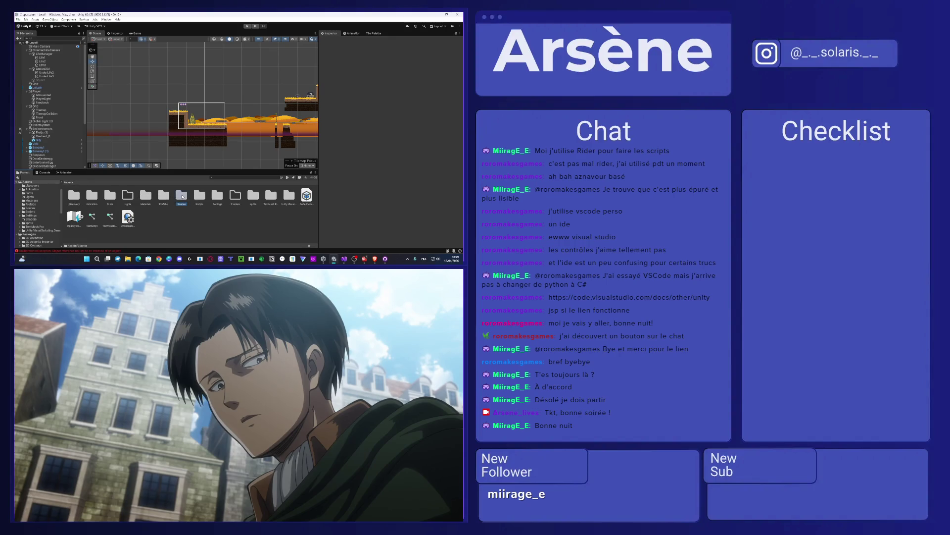
pyautogui.doubleClick(177, 196)
pyautogui.click(144, 195)
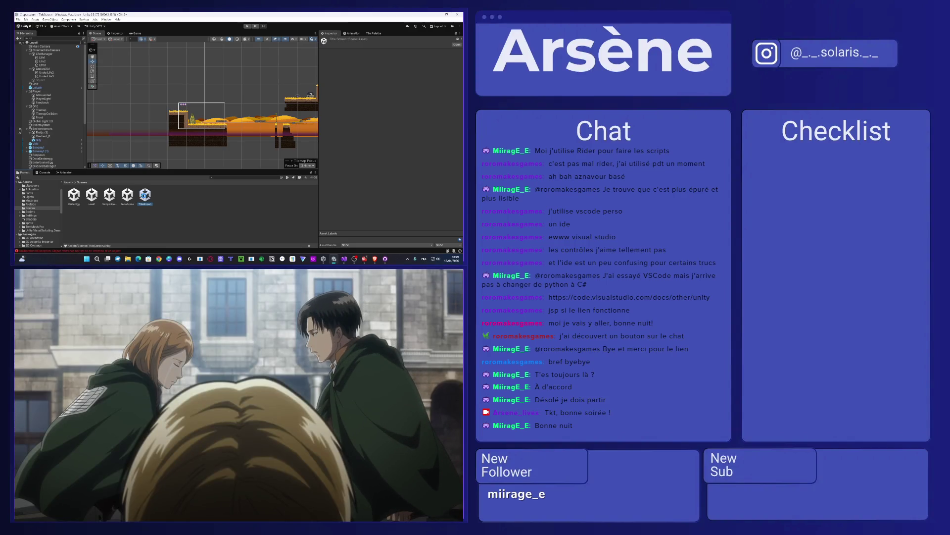
pyautogui.doubleClick(145, 195)
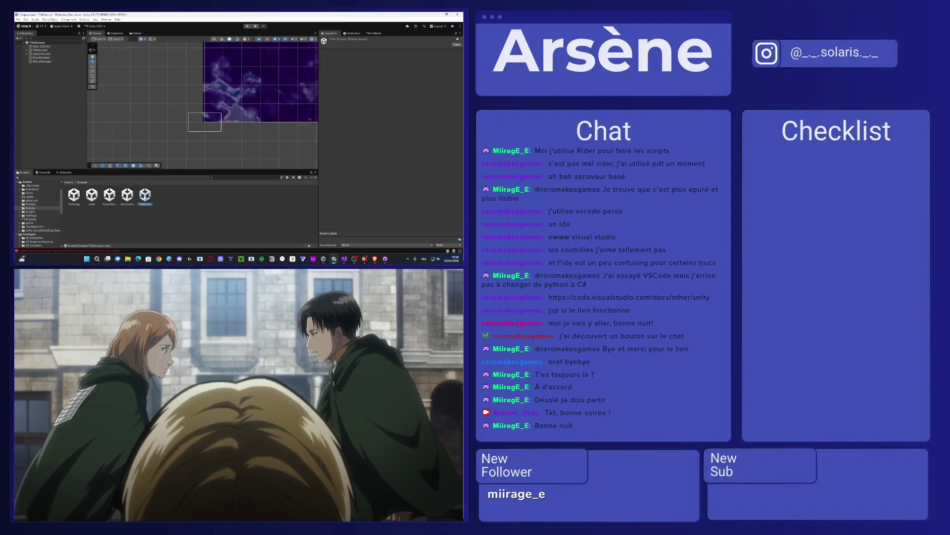
pyautogui.click(27, 53)
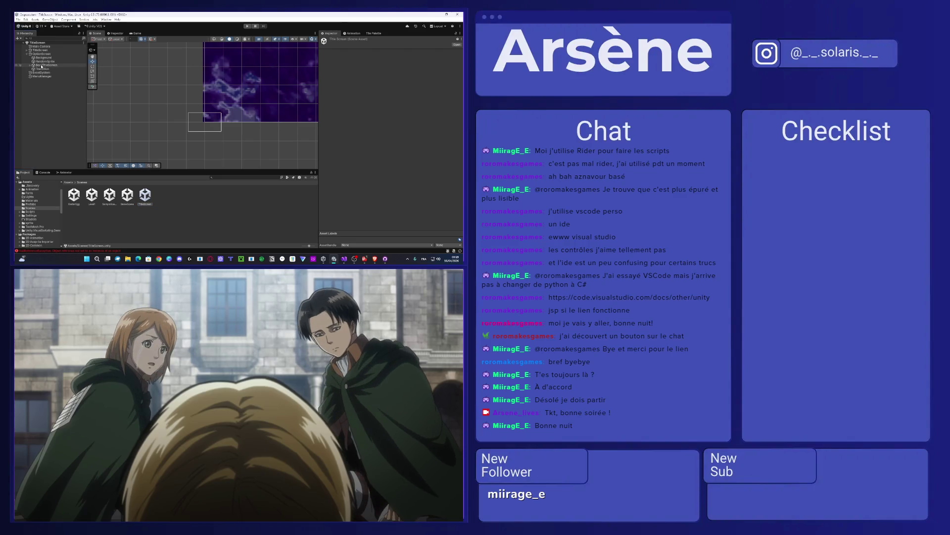
# Expand BaseTitleScreen and inspect the ButtonResume object's components in the Inspector.
pyautogui.moveTo(350, 366)
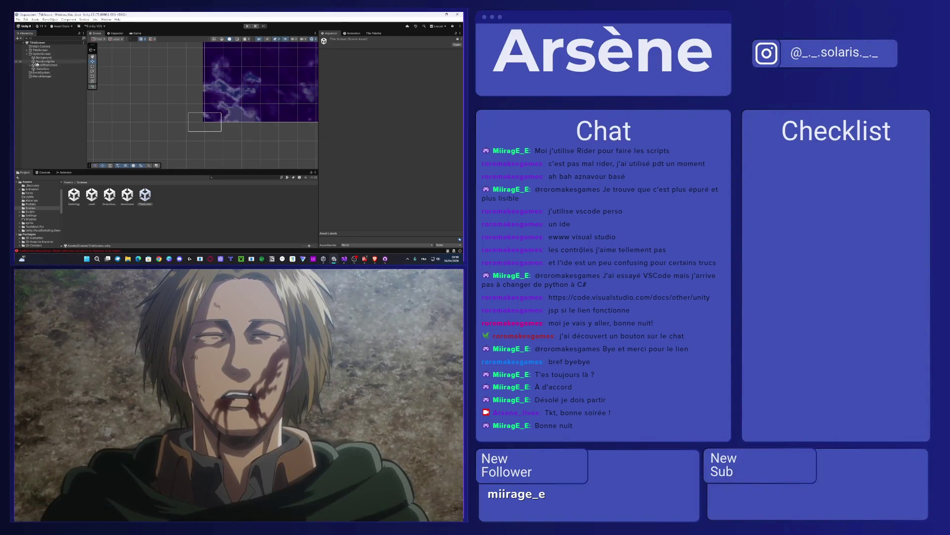
pyautogui.click(32, 65)
pyautogui.click(47, 68)
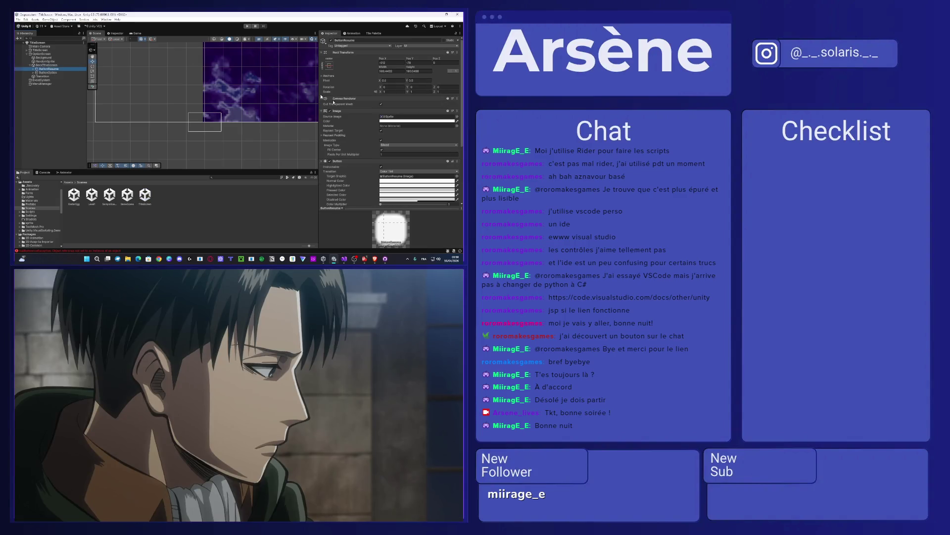
pyautogui.scroll(-5, 327, 99)
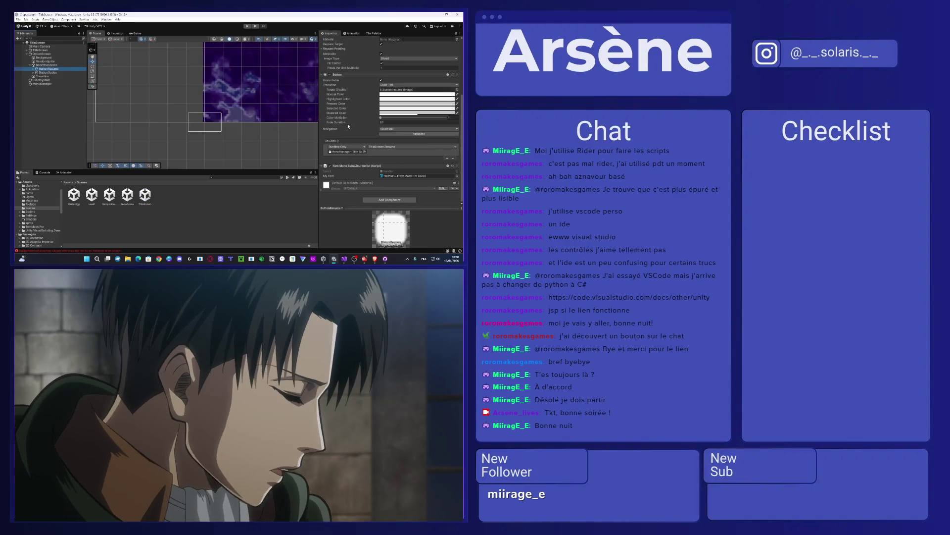
pyautogui.scroll(-1, 278, 103)
pyautogui.scroll(3, 237, 111)
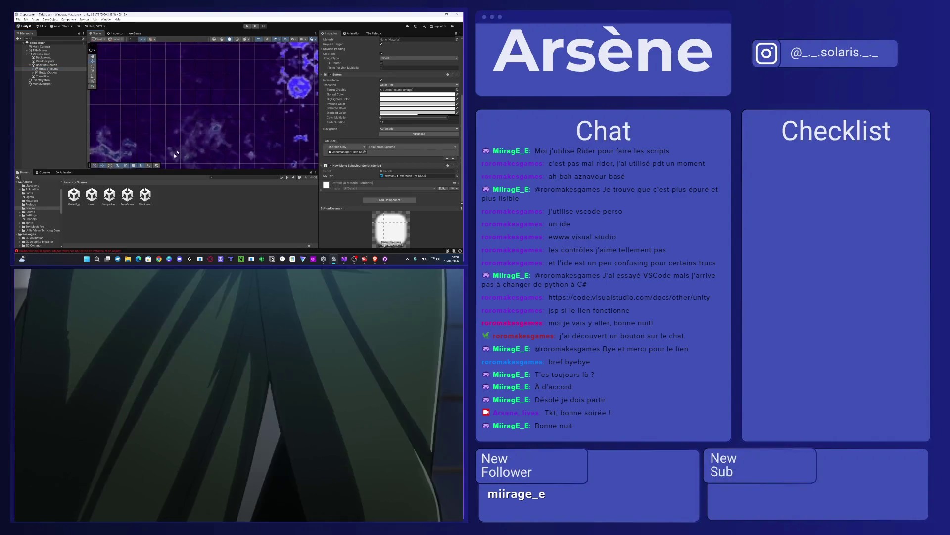
pyautogui.scroll(-6, 209, 120)
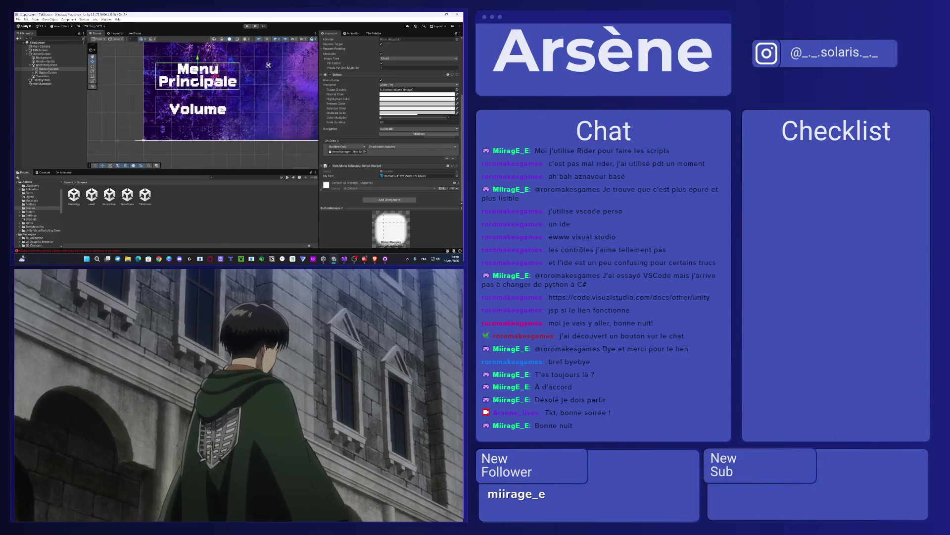
pyautogui.scroll(5, 163, 108)
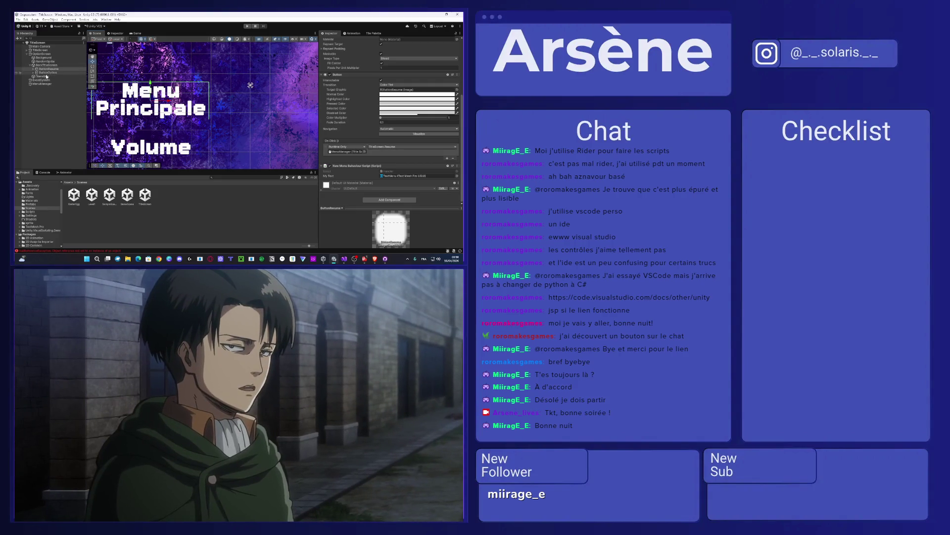
# Delete the Transition object from the scene and enter Play mode.
pyautogui.click(45, 76)
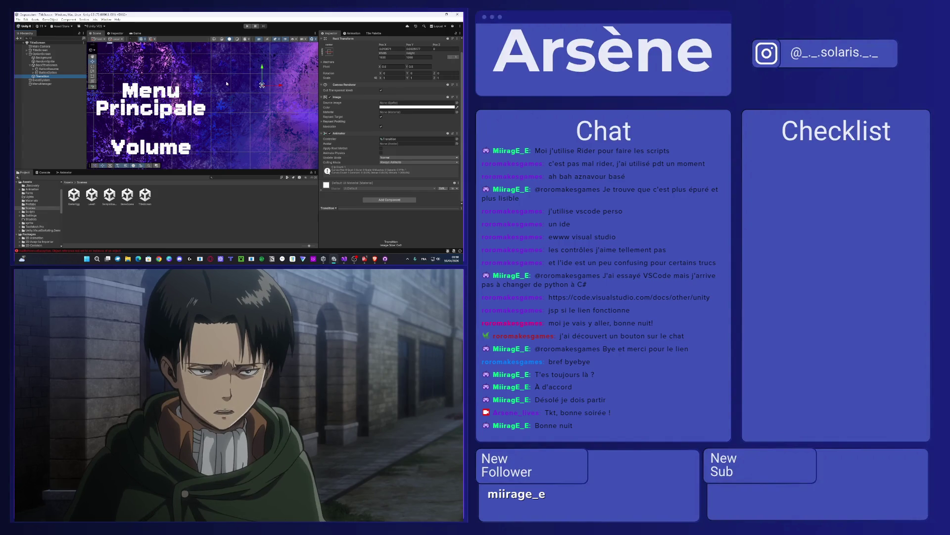
pyautogui.press('Delete')
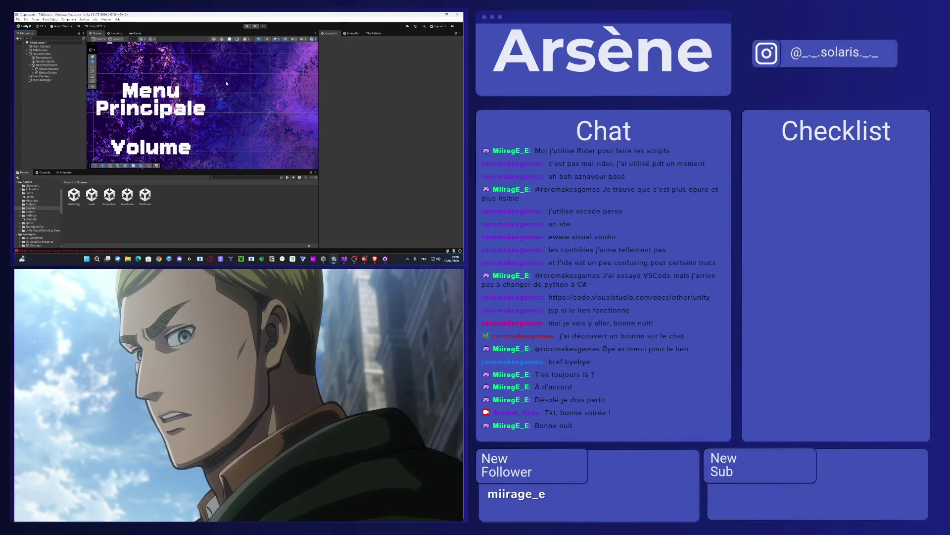
pyautogui.click(218, 434)
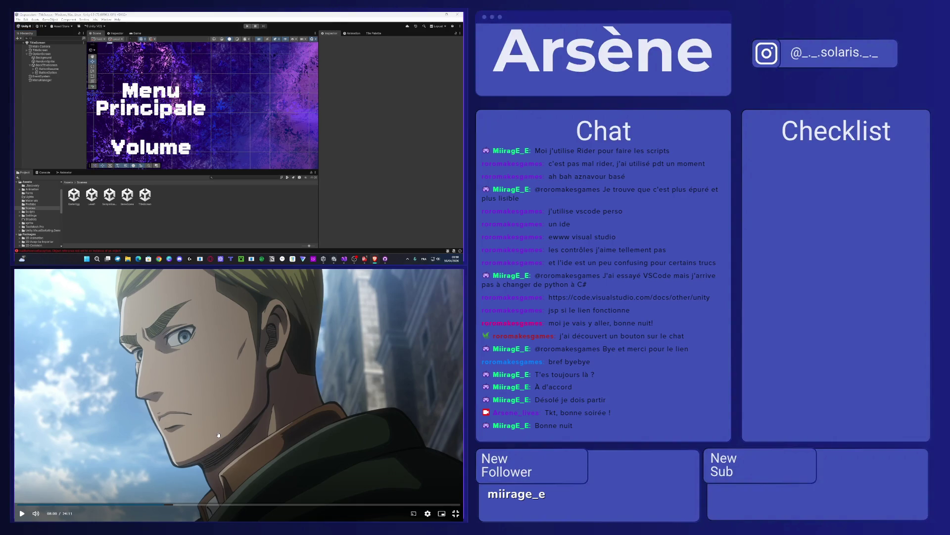
pyautogui.click(218, 435)
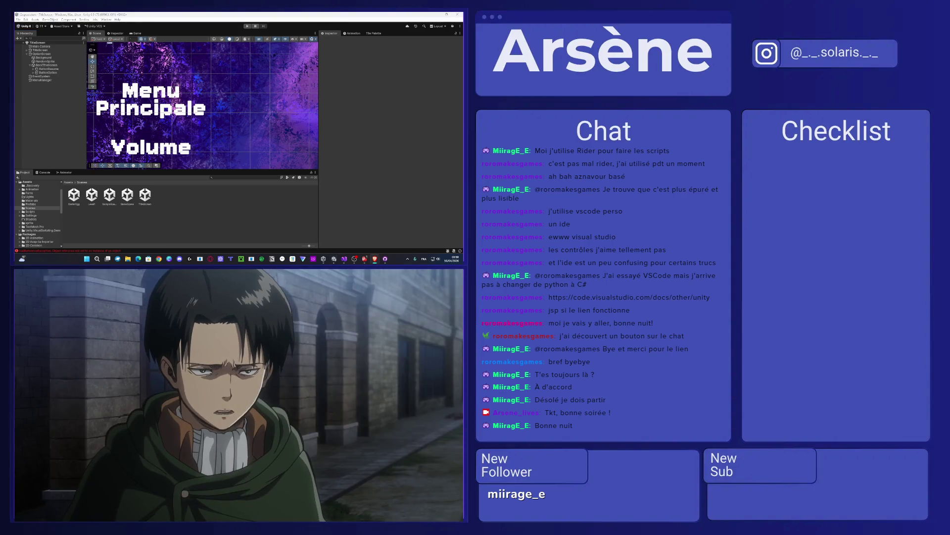
pyautogui.click(41, 114)
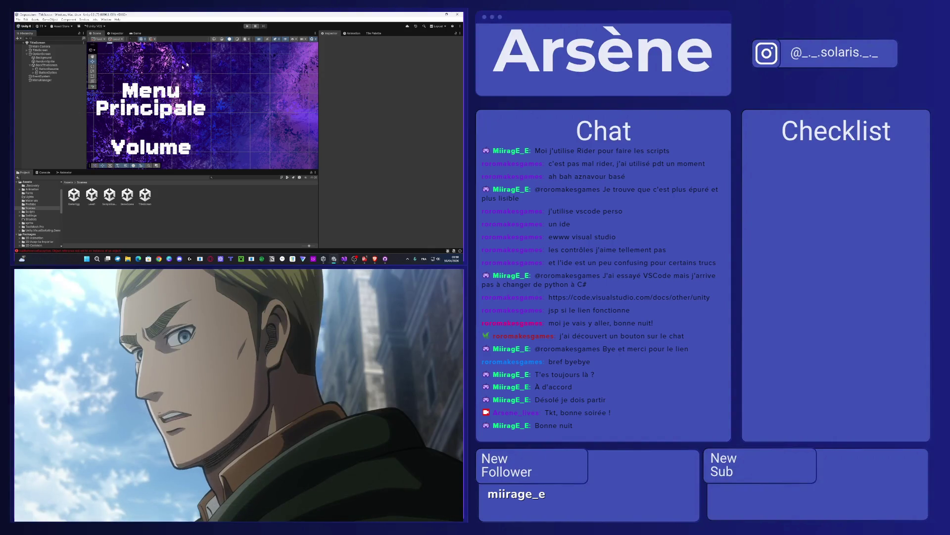
pyautogui.click(248, 27)
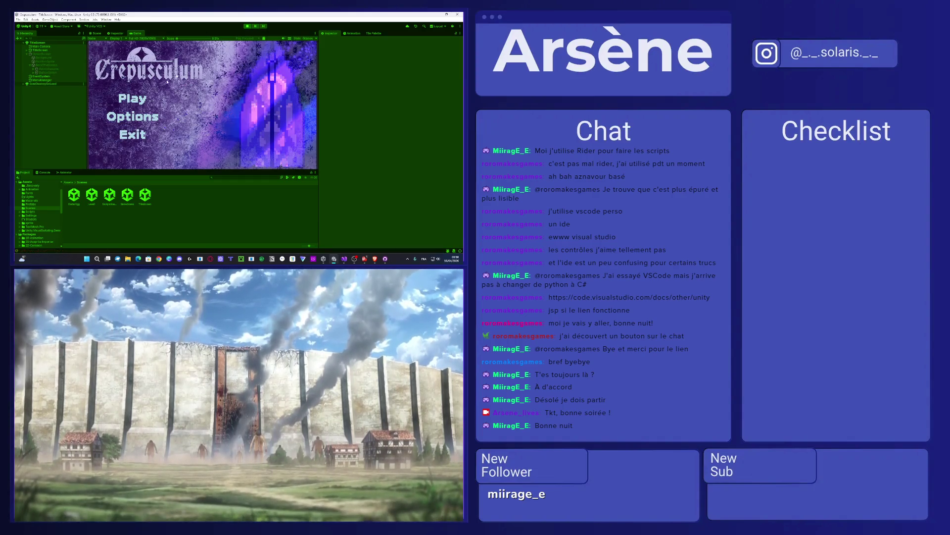
# Switch between Options and Menu Principale in the Game view, try saving with Ctrl+S, then stop Play mode.
pyautogui.click(132, 117)
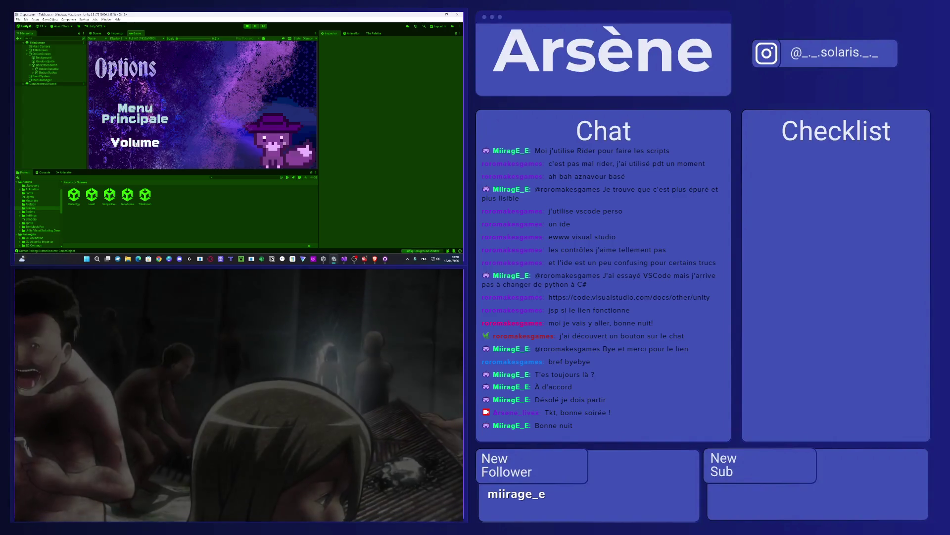
pyautogui.click(133, 114)
pyautogui.hotkey('ctrl', 's')
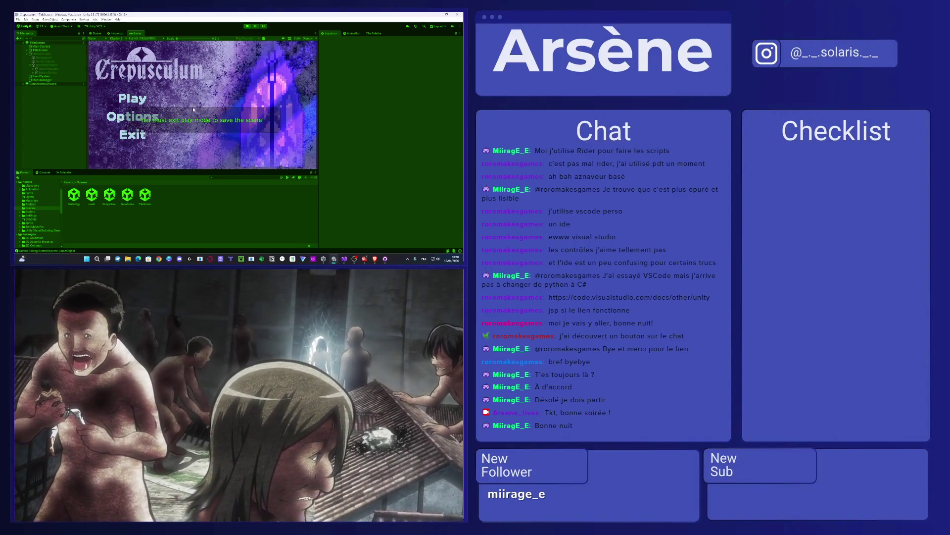
pyautogui.click(133, 116)
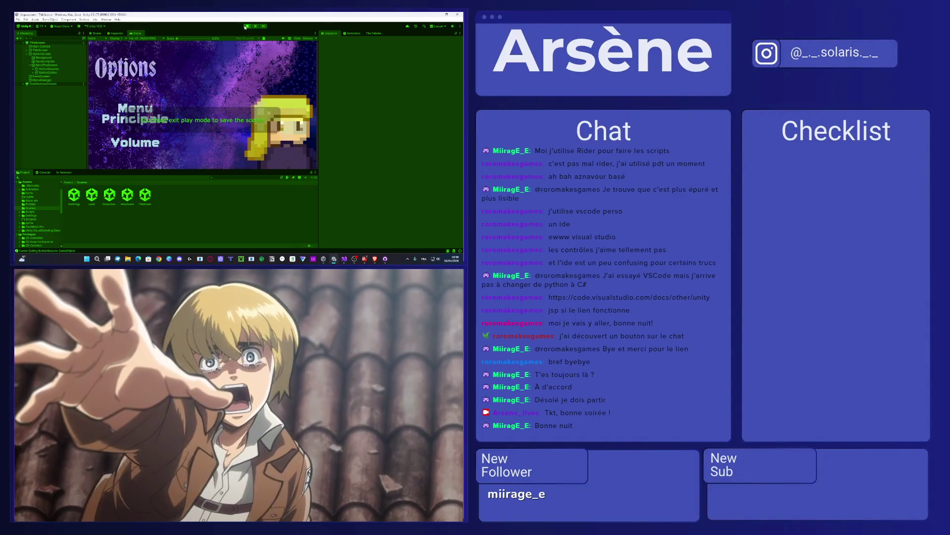
pyautogui.hotkey('ctrl', 'p')
pyautogui.click(364, 259)
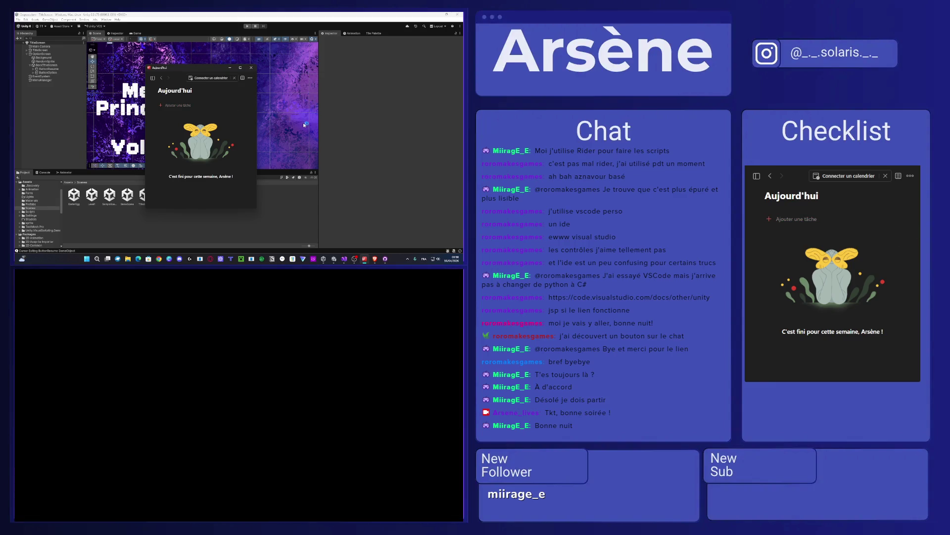
# Close the Microsoft To Do window with today's list now empty.
pyautogui.click(252, 68)
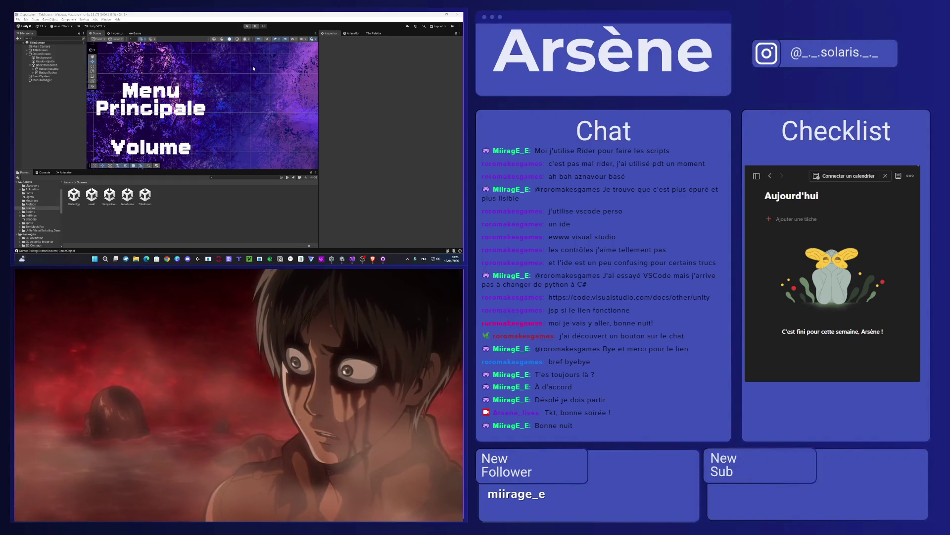
# Zoom in on the pixel cat sprite in the Scene view, then pause the anime video.
pyautogui.scroll(6, 265, 129)
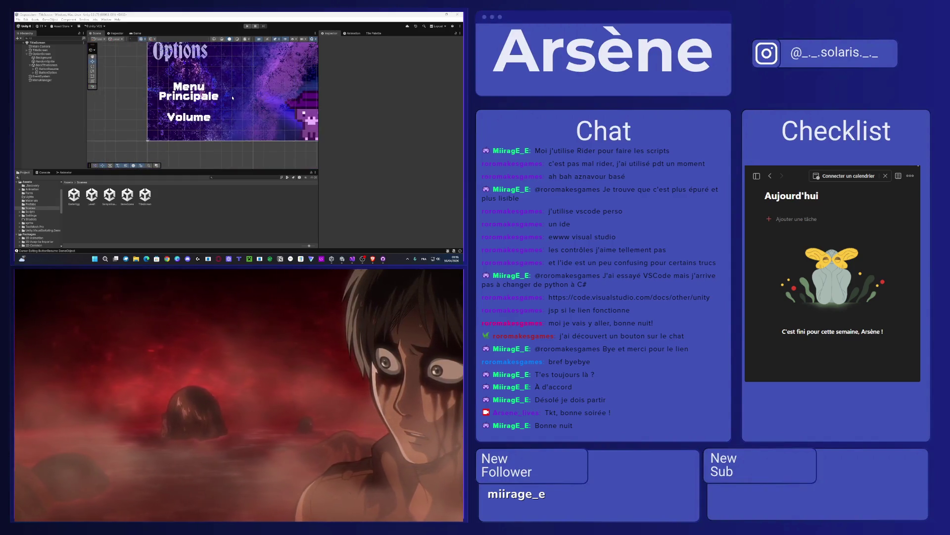
pyautogui.scroll(5, 265, 129)
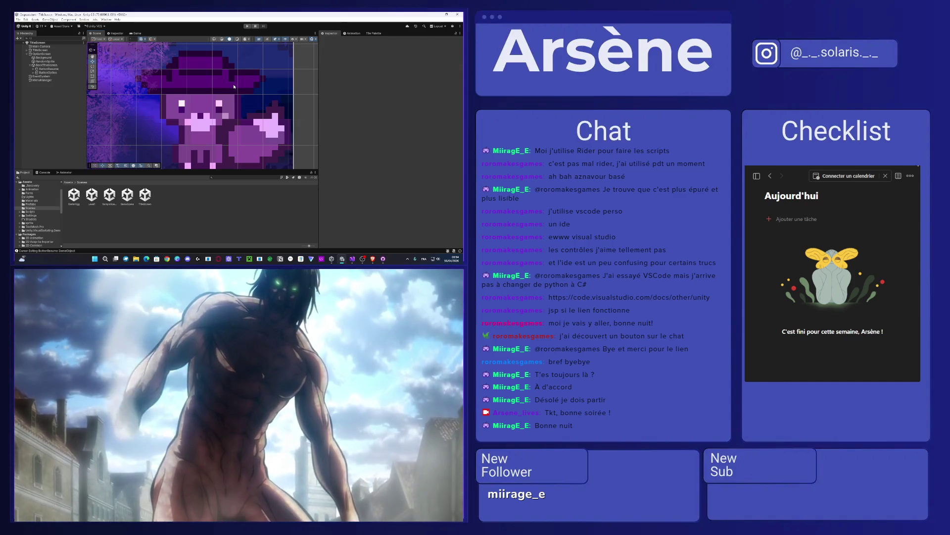
pyautogui.moveTo(412, 383)
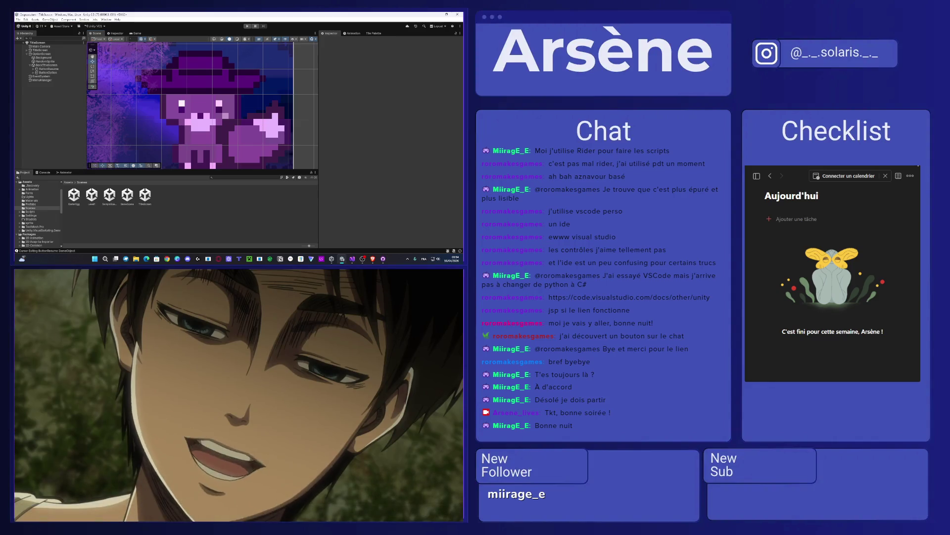
pyautogui.click(412, 382)
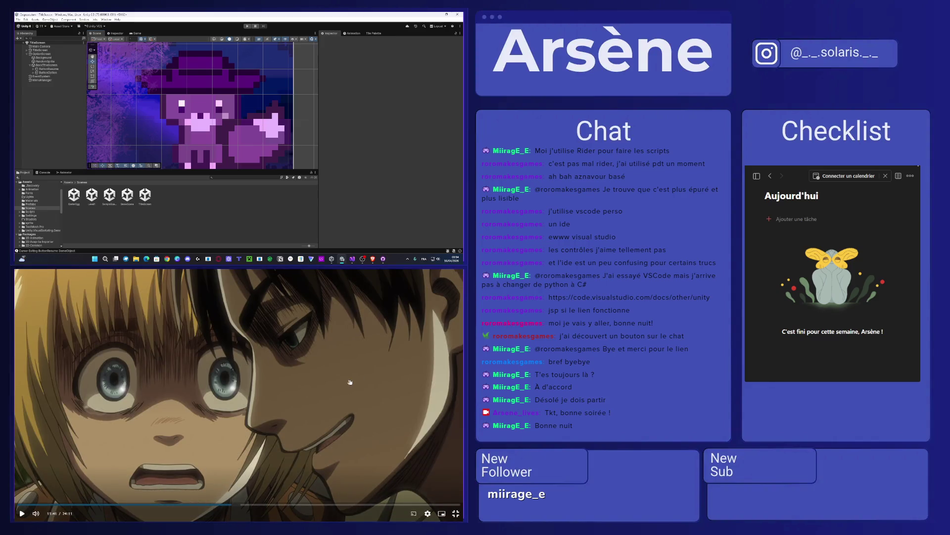
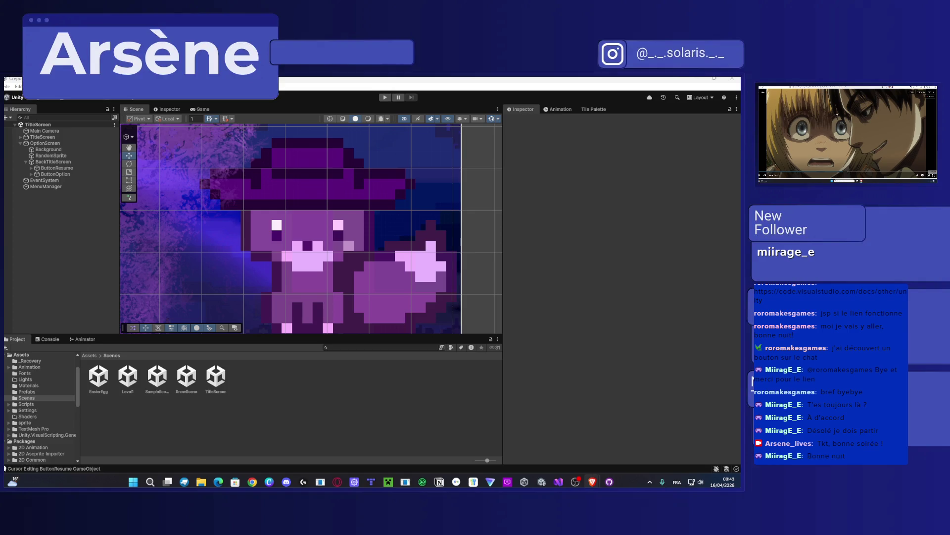
# Bring up the EasyCast mirroring window over the Unity editor to show the tablet.
pyautogui.doubleClick(845, 115)
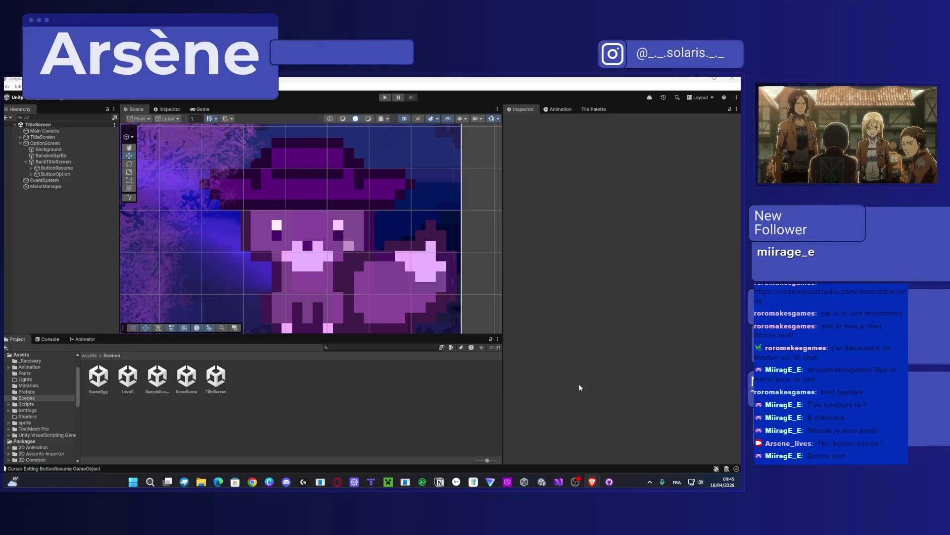
pyautogui.click(506, 481)
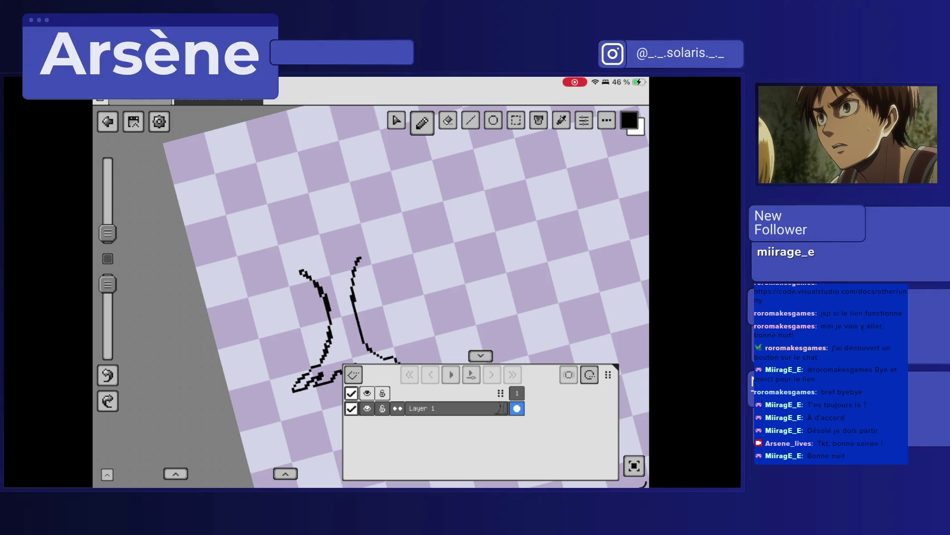
# Sketch a flag-shaped branch mark off the trunk, then undo it.
pyautogui.scroll(3, 372, 297)
pyautogui.scroll(-3, 371, 297)
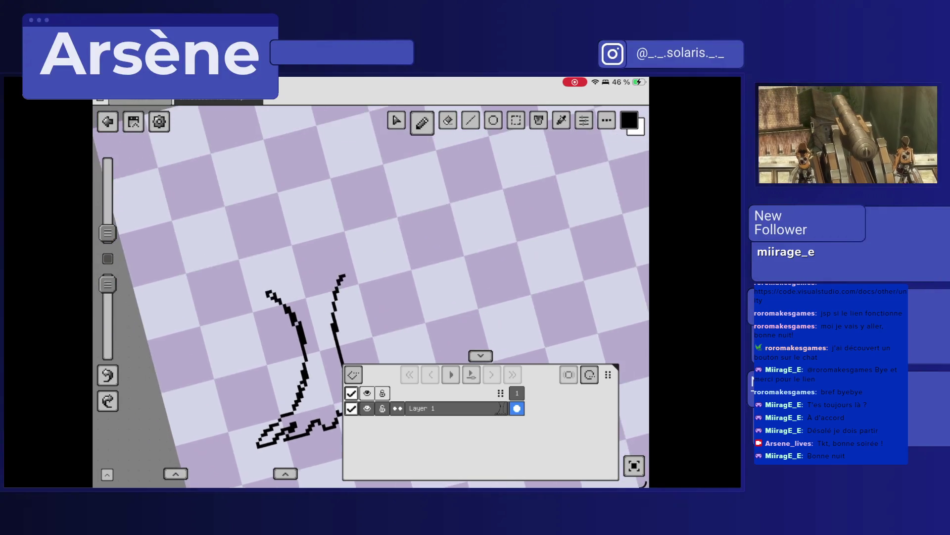
pyautogui.scroll(3, 371, 297)
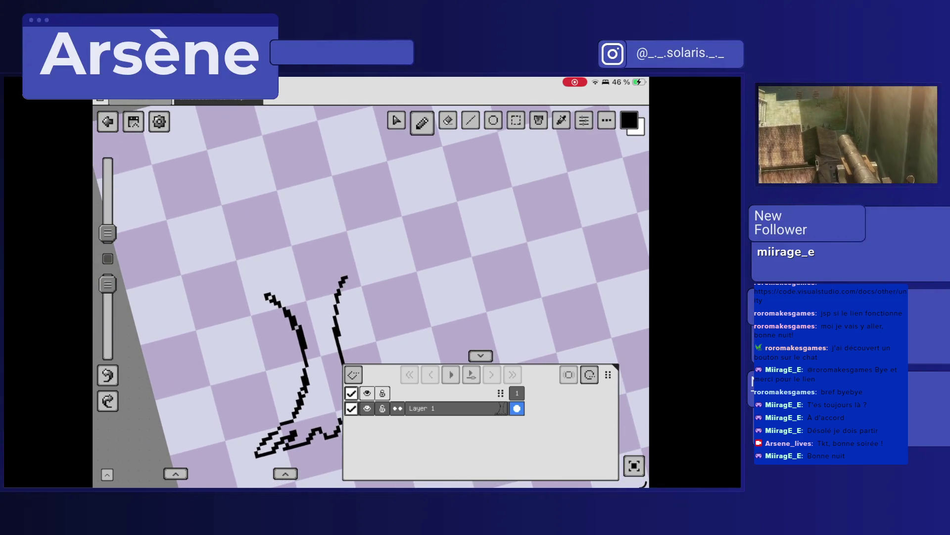
pyautogui.scroll(1, 372, 297)
pyautogui.scroll(2, 371, 297)
pyautogui.moveTo(315, 227)
pyautogui.mouseDown()
pyautogui.moveTo(299, 253)
pyautogui.moveTo(290, 235)
pyautogui.mouseUp()
pyautogui.click(296, 236)
pyautogui.moveTo(328, 204); pyautogui.dragTo(310, 215)
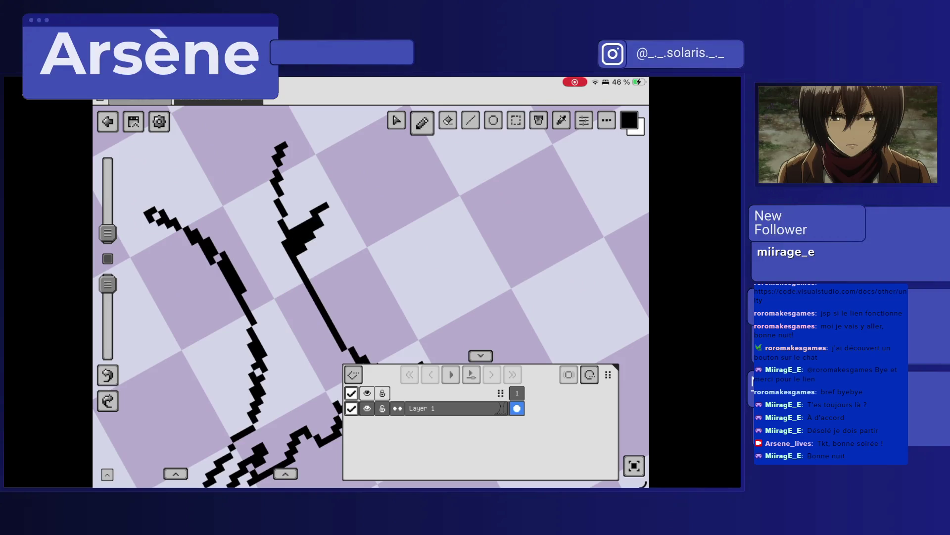
pyautogui.click(308, 216)
pyautogui.click(302, 218)
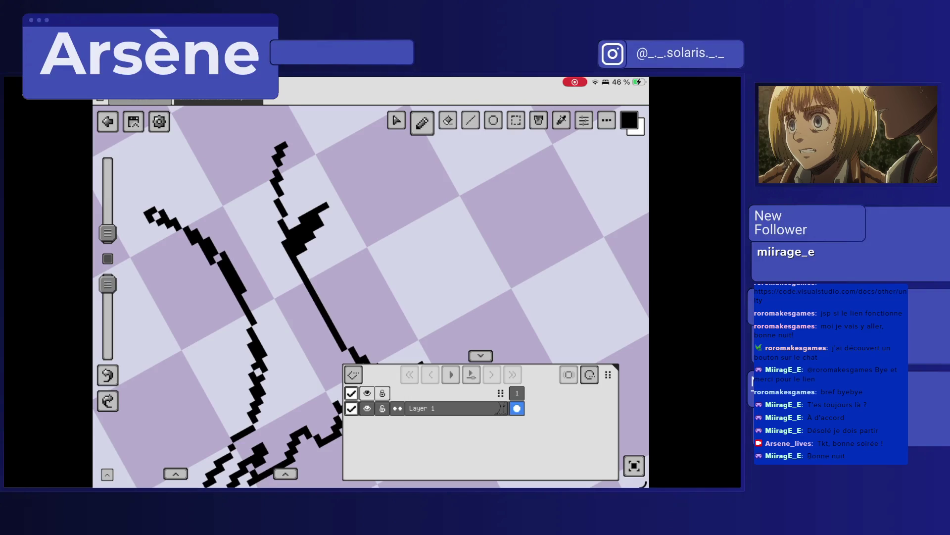
pyautogui.hotkey('ctrl', 'z')
pyautogui.hotkey('ctrl', 'z')
pyautogui.hotkey('ctrl', 'z')
pyautogui.hotkey('ctrl', 'z')
# Draw new branch lines off the trunk, redrawing the up-right branch further right.
pyautogui.moveTo(297, 264)
pyautogui.mouseDown()
pyautogui.moveTo(331, 205)
pyautogui.moveTo(291, 238)
pyautogui.moveTo(335, 194)
pyautogui.mouseUp()
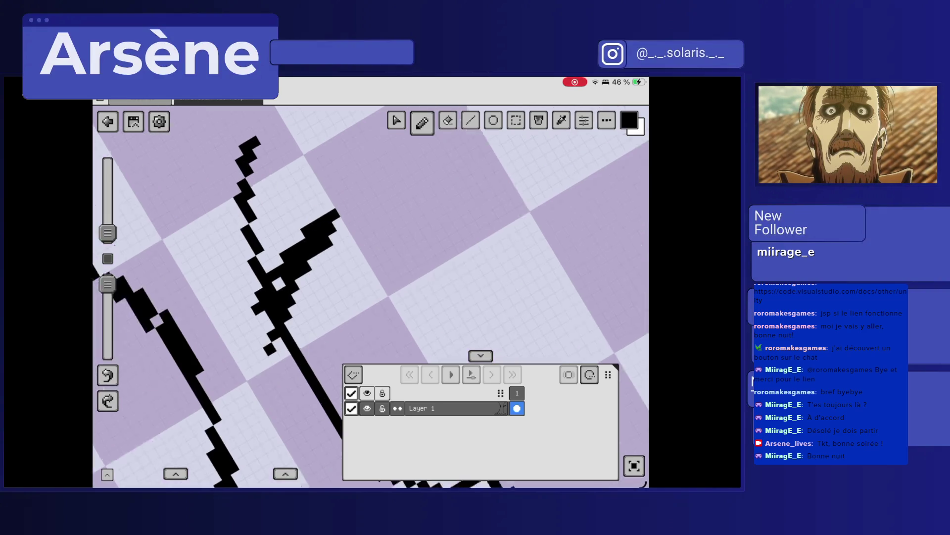
pyautogui.scroll(3, 371, 297)
pyautogui.moveTo(289, 213)
pyautogui.mouseDown()
pyautogui.moveTo(361, 184)
pyautogui.moveTo(485, 194)
pyautogui.mouseUp()
pyautogui.scroll(-3, 372, 297)
pyautogui.hotkey('ctrl', 'z')
pyautogui.moveTo(317, 233)
pyautogui.mouseDown()
pyautogui.moveTo(369, 189)
pyautogui.moveTo(421, 183)
pyautogui.moveTo(386, 268)
pyautogui.moveTo(364, 275)
pyautogui.mouseUp()
# Outline a leaf clump on the branch with a bottom edge and a long top line.
pyautogui.moveTo(303, 326); pyautogui.dragTo(398, 275)
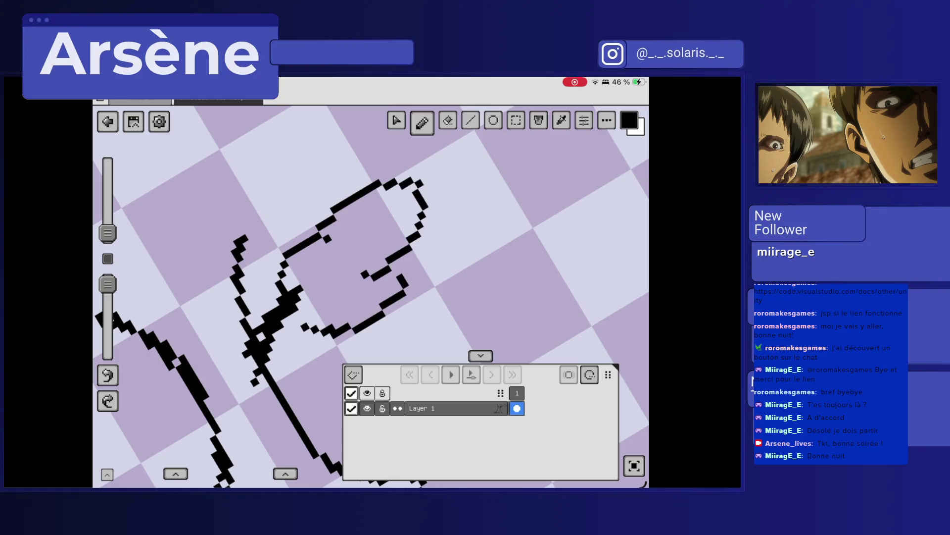
pyautogui.scroll(2, 371, 297)
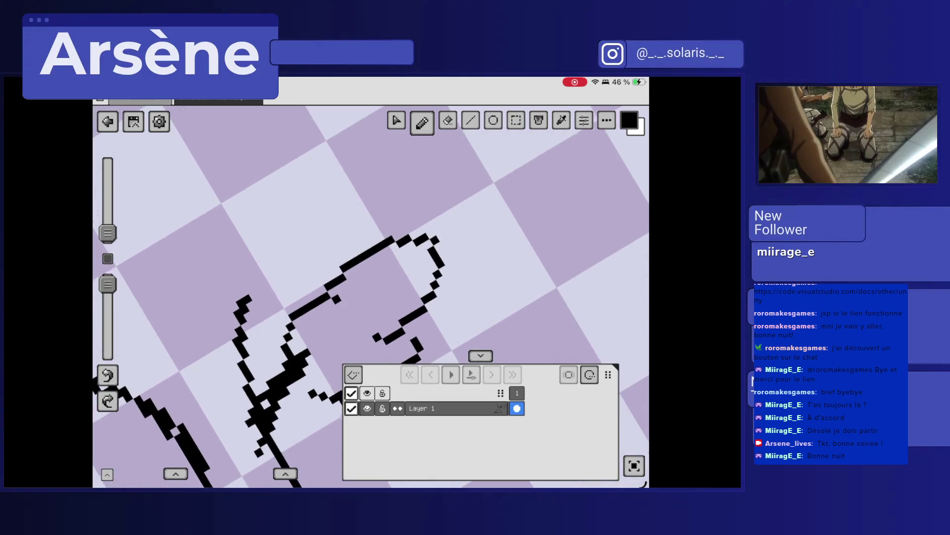
pyautogui.moveTo(255, 312)
pyautogui.mouseDown()
pyautogui.moveTo(335, 249)
pyautogui.moveTo(366, 204)
pyautogui.mouseUp()
pyautogui.scroll(-2, 371, 297)
pyautogui.moveTo(342, 257); pyautogui.dragTo(468, 184)
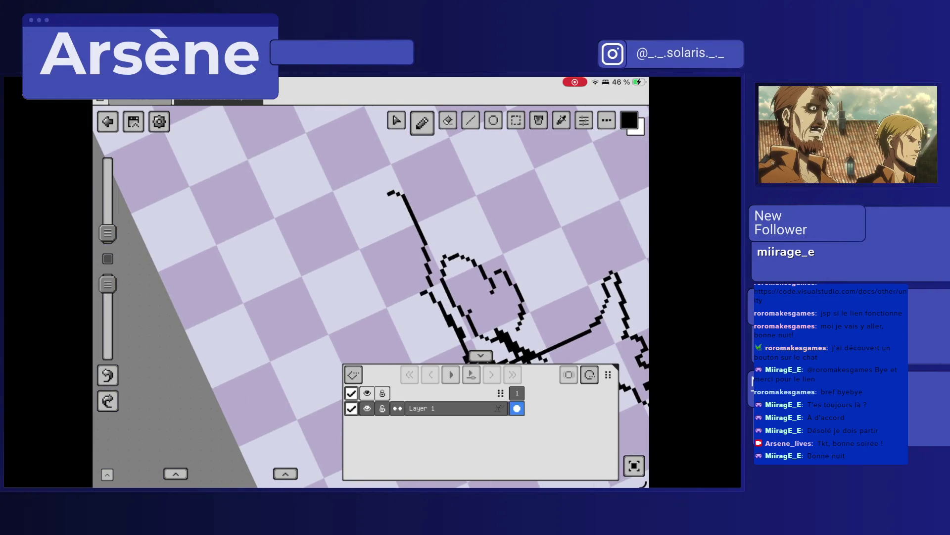
# Undo a stray stroke, arc a new outline over the leaf clump, and rotate the canvas upright.
pyautogui.moveTo(475, 297); pyautogui.dragTo(396, 243)
pyautogui.hotkey('ctrl', 'z')
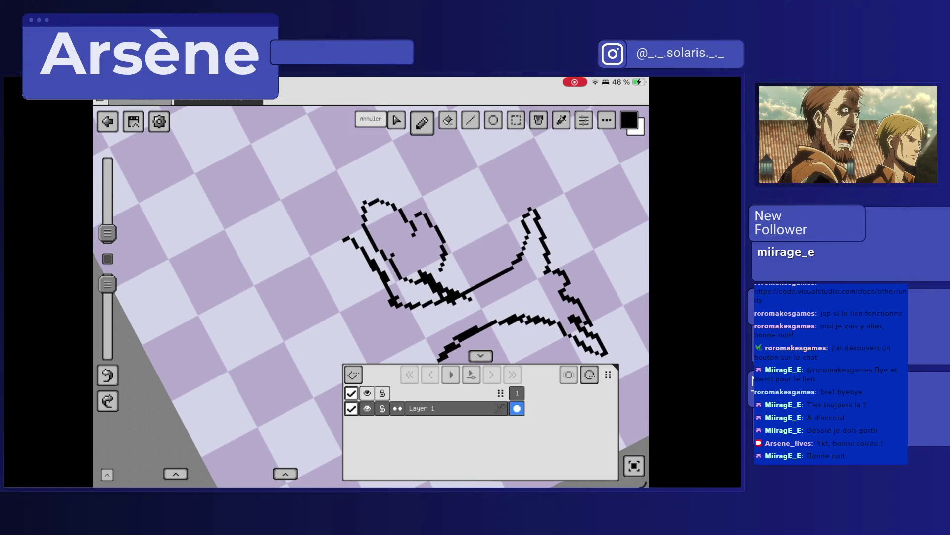
pyautogui.moveTo(232, 232); pyautogui.dragTo(354, 222)
pyautogui.moveTo(406, 238); pyautogui.dragTo(415, 227)
pyautogui.moveTo(317, 163)
pyautogui.mouseDown()
pyautogui.moveTo(321, 191)
pyautogui.moveTo(270, 204)
pyautogui.moveTo(265, 251)
pyautogui.moveTo(278, 287)
pyautogui.mouseUp()
pyautogui.moveTo(295, 222)
pyautogui.mouseDown()
pyautogui.moveTo(266, 264)
pyautogui.moveTo(289, 317)
pyautogui.mouseUp()
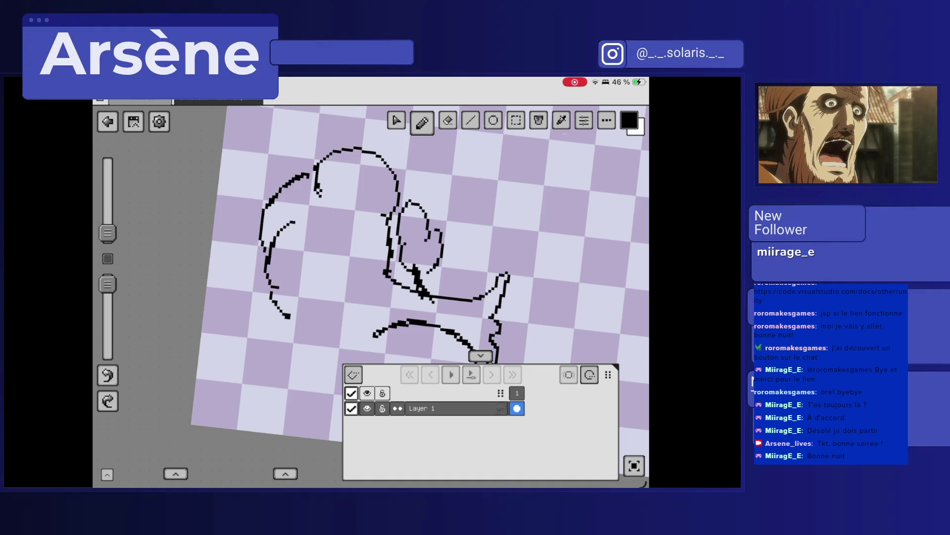
# Draw the large curving left side of the canopy outline and join strokes onto it.
pyautogui.scroll(5, 371, 272)
pyautogui.scroll(-5, 371, 272)
pyautogui.moveTo(307, 163)
pyautogui.mouseDown()
pyautogui.moveTo(208, 275)
pyautogui.moveTo(294, 311)
pyautogui.mouseUp()
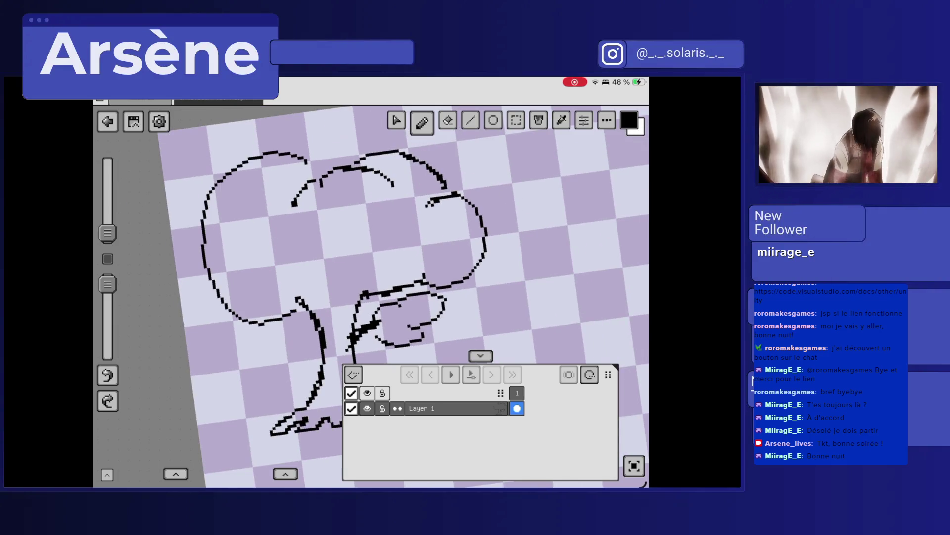
pyautogui.scroll(5, 371, 273)
pyautogui.moveTo(268, 229); pyautogui.dragTo(308, 214)
pyautogui.scroll(-3, 372, 272)
pyautogui.moveTo(278, 292)
pyautogui.mouseDown()
pyautogui.moveTo(283, 241)
pyautogui.moveTo(312, 181)
pyautogui.mouseUp()
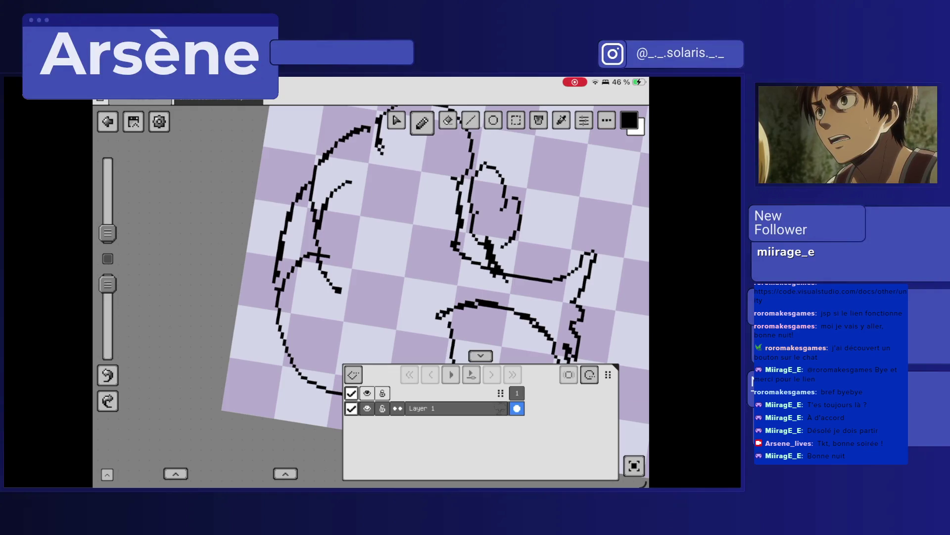
pyautogui.scroll(3, 363, 315)
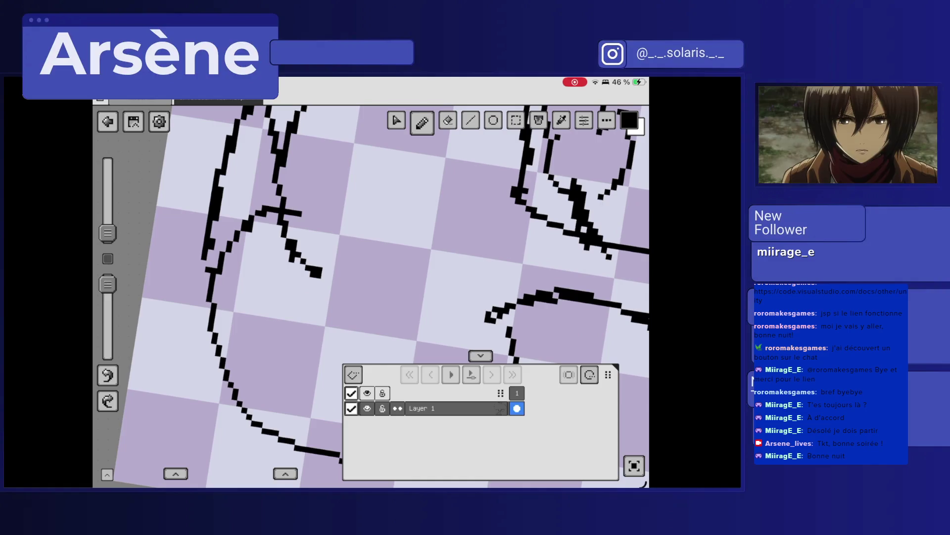
# Erase part of the canopy's left outline stroke with the Gomme eraser.
pyautogui.click(445, 121)
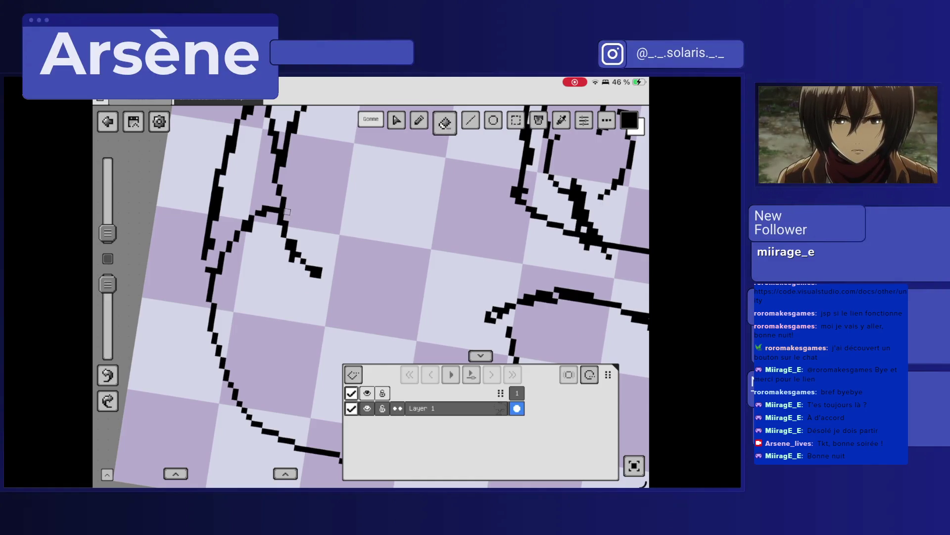
pyautogui.scroll(-3, 371, 277)
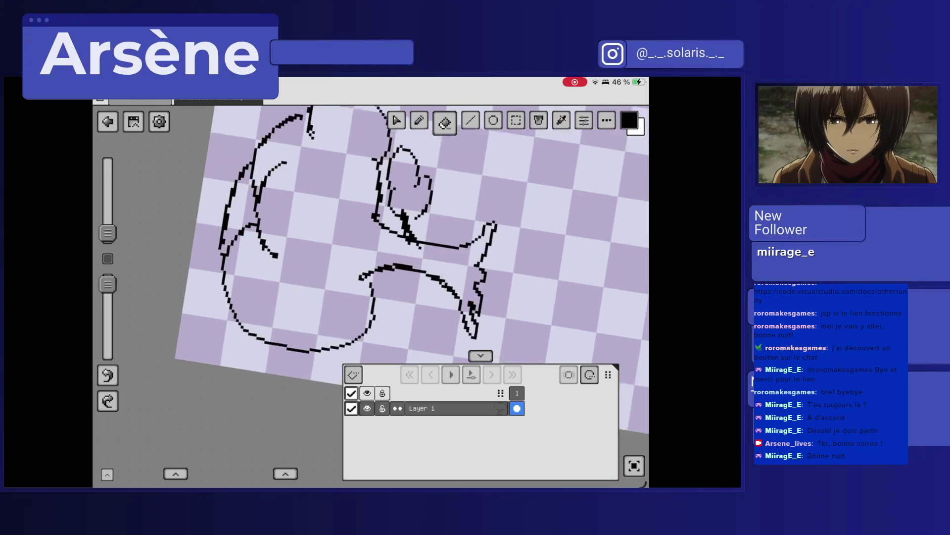
pyautogui.moveTo(224, 220); pyautogui.dragTo(221, 244)
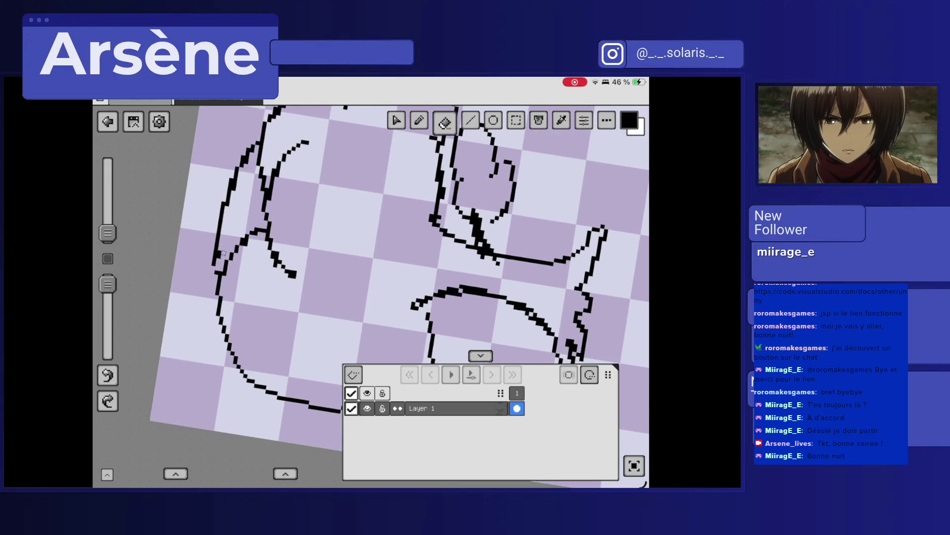
# Redraw the canopy's left side with two new pencil strokes, then erase part of the inner stroke.
pyautogui.click(418, 120)
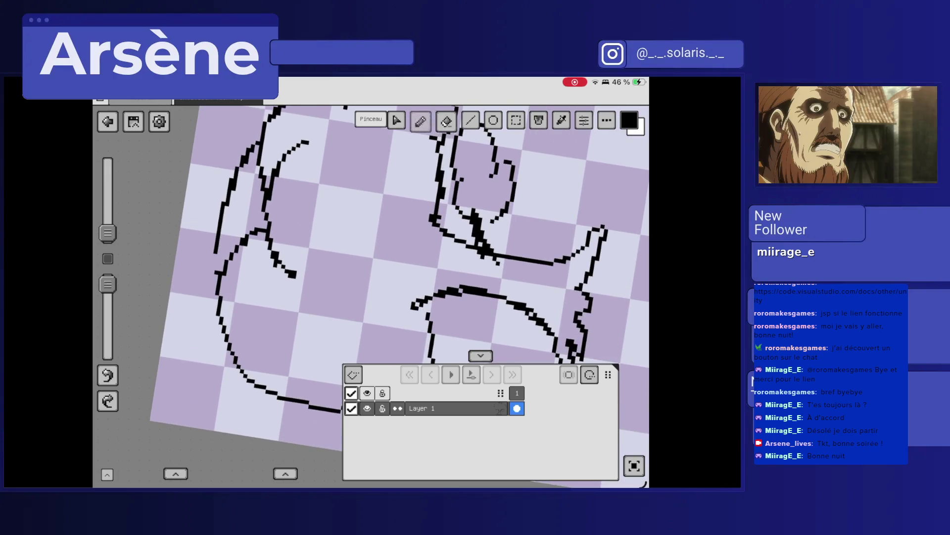
pyautogui.scroll(-5, 371, 247)
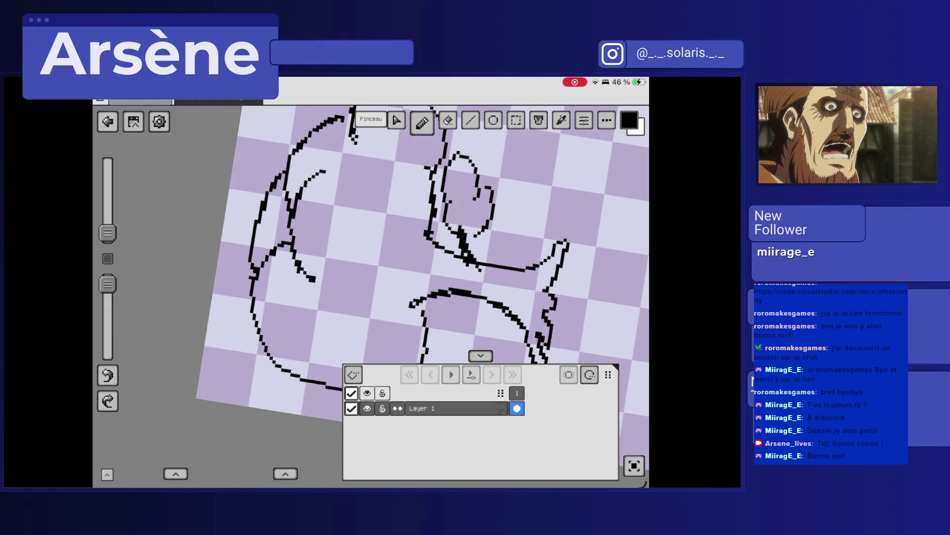
pyautogui.scroll(-2, 371, 248)
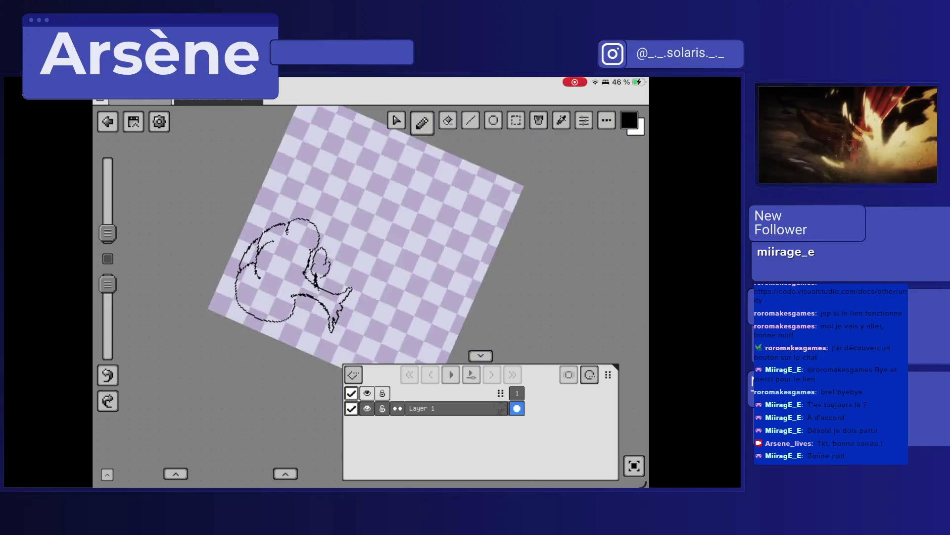
pyautogui.scroll(6, 371, 247)
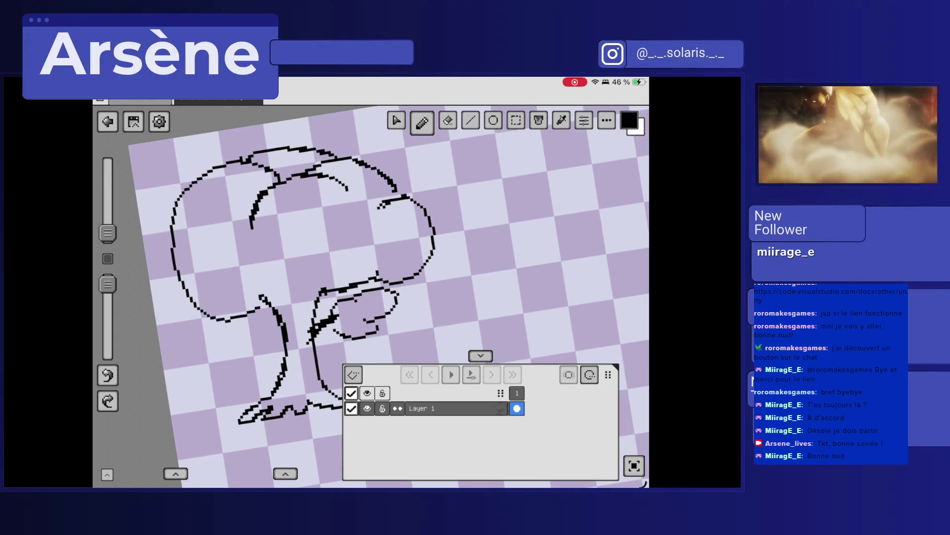
pyautogui.scroll(5, 371, 248)
pyautogui.moveTo(201, 173)
pyautogui.mouseDown()
pyautogui.moveTo(203, 281)
pyautogui.moveTo(290, 297)
pyautogui.mouseUp()
pyautogui.moveTo(183, 198); pyautogui.dragTo(290, 160)
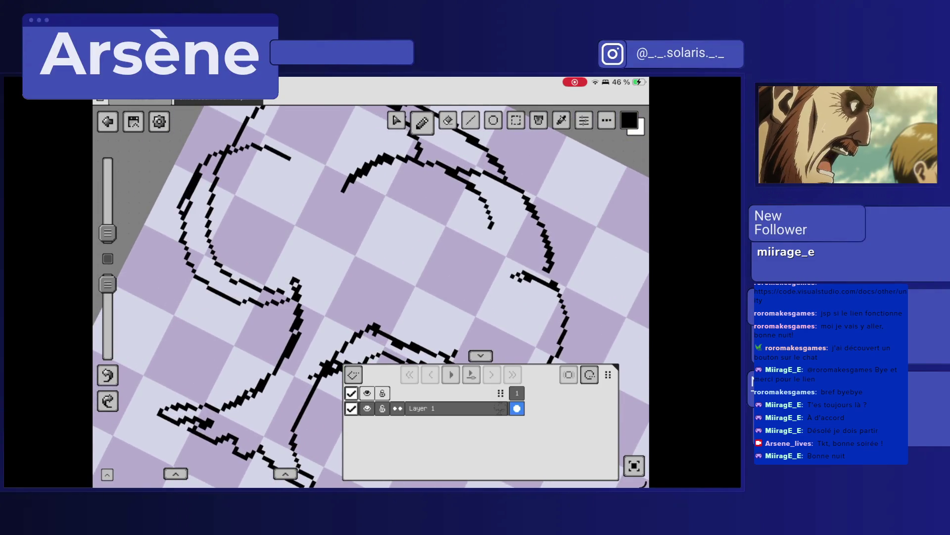
pyautogui.click(445, 121)
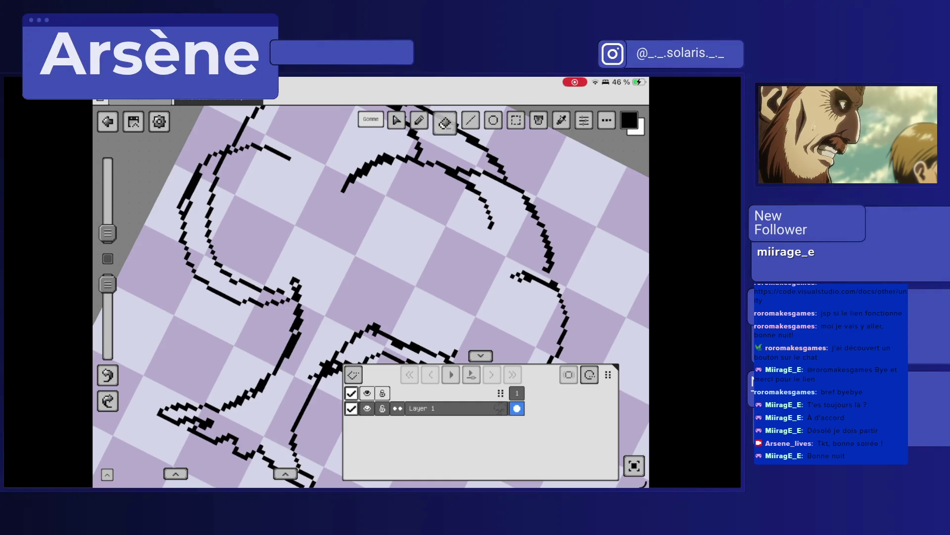
pyautogui.moveTo(218, 165); pyautogui.dragTo(213, 186)
# Finish erasing the inner left stroke, then draw vertical strokes on the canopy's right side.
pyautogui.moveTo(205, 229); pyautogui.dragTo(223, 272)
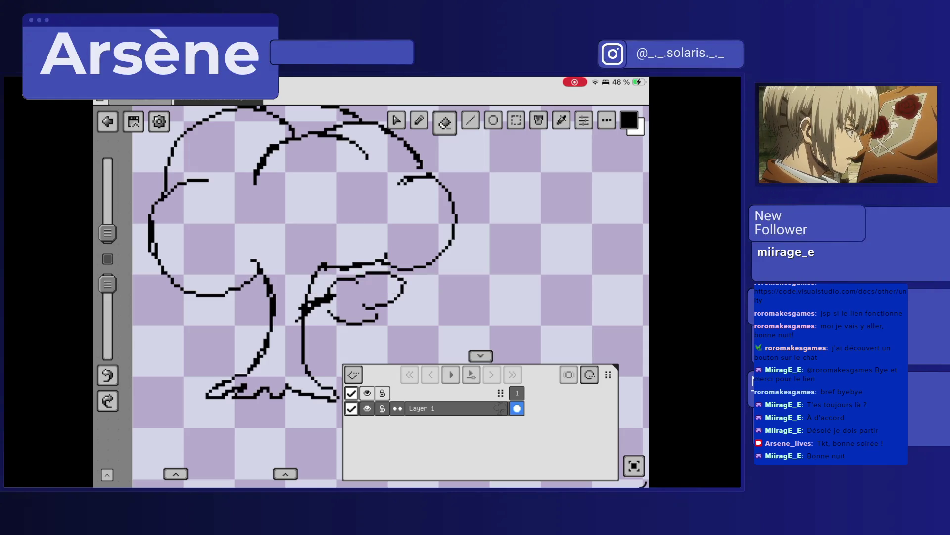
pyautogui.click(422, 121)
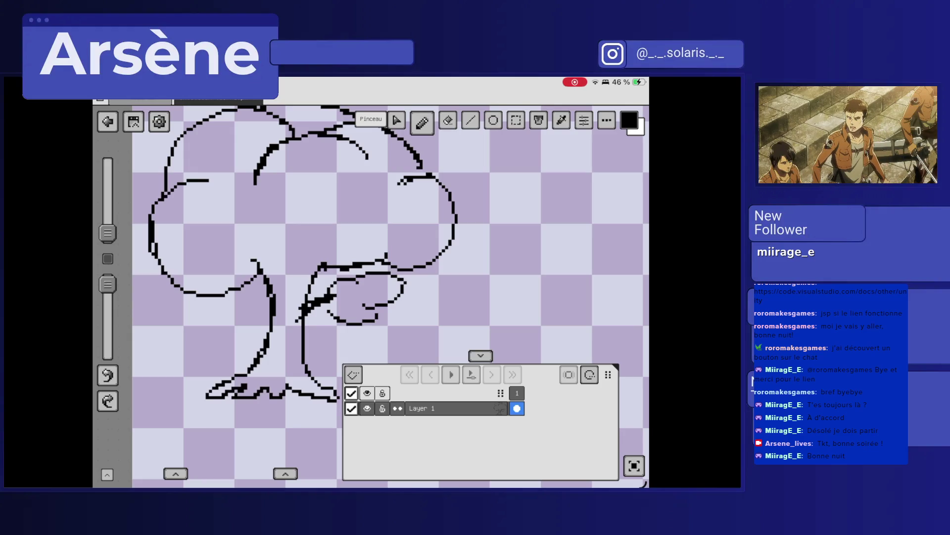
pyautogui.scroll(5, 371, 272)
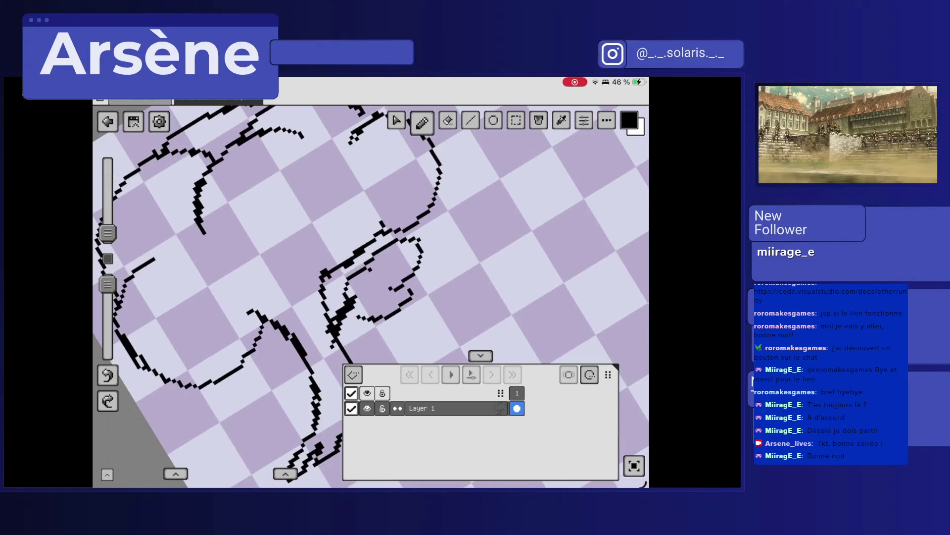
pyautogui.scroll(-5, 372, 297)
pyautogui.scroll(5, 371, 297)
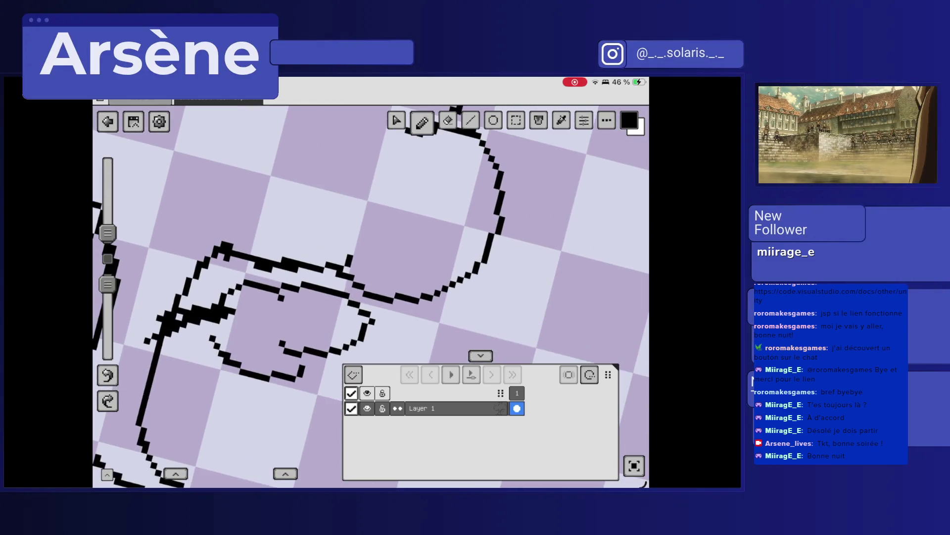
pyautogui.moveTo(336, 191)
pyautogui.mouseDown()
pyautogui.moveTo(346, 273)
pyautogui.moveTo(339, 265)
pyautogui.mouseUp()
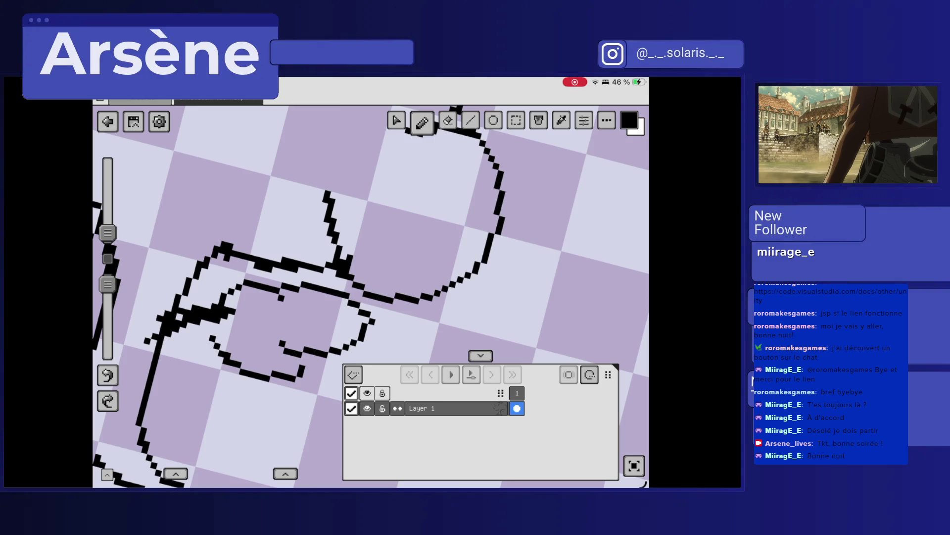
pyautogui.moveTo(339, 173); pyautogui.dragTo(333, 198)
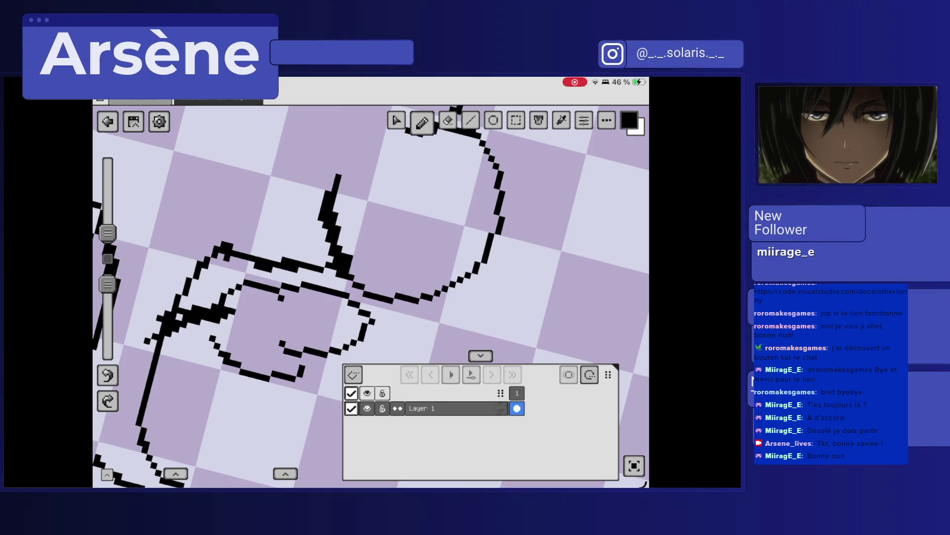
# Erase two stray pixels from the new vertical stroke.
pyautogui.scroll(-5, 372, 297)
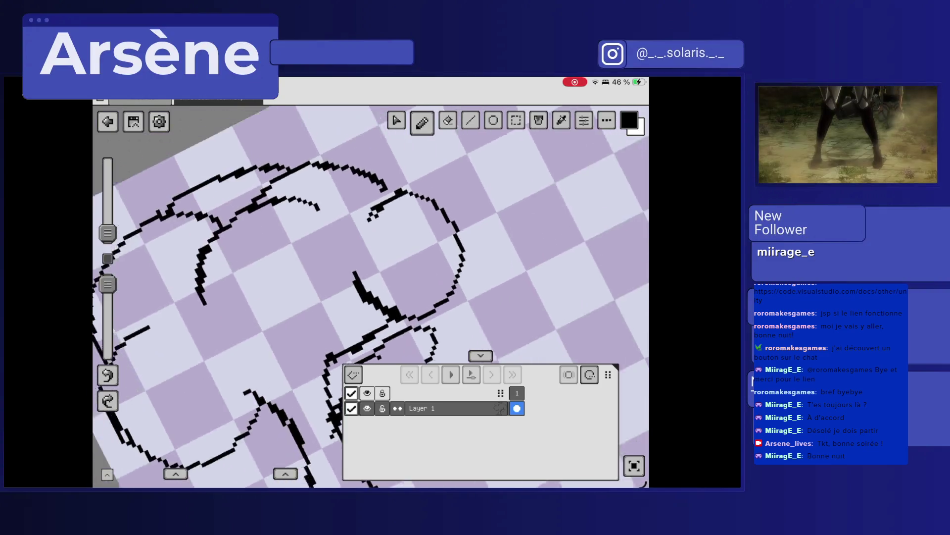
pyautogui.scroll(5, 371, 297)
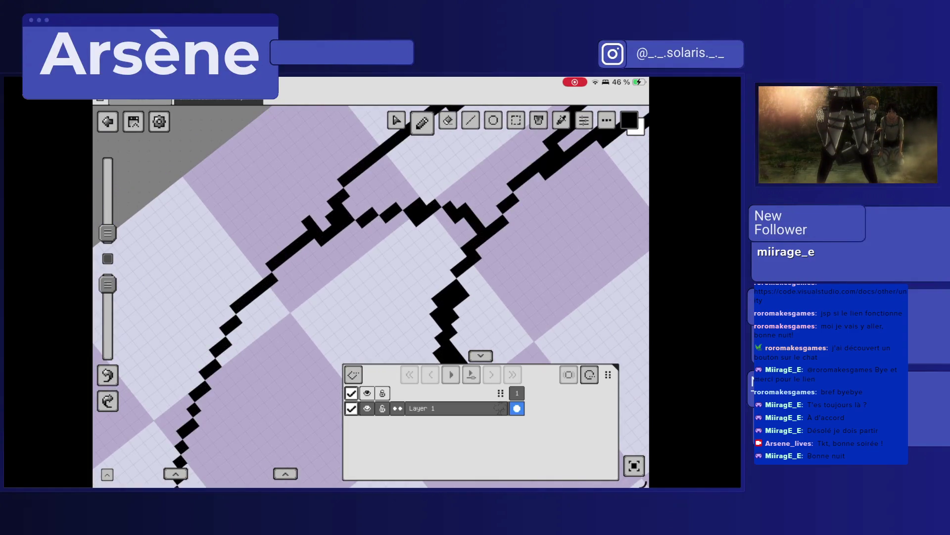
pyautogui.click(448, 121)
pyautogui.click(308, 222)
pyautogui.click(316, 230)
# Erase a stray pixel and a thick blob, and thin the thick vertical line.
pyautogui.click(340, 210)
pyautogui.moveTo(420, 208); pyautogui.dragTo(371, 233)
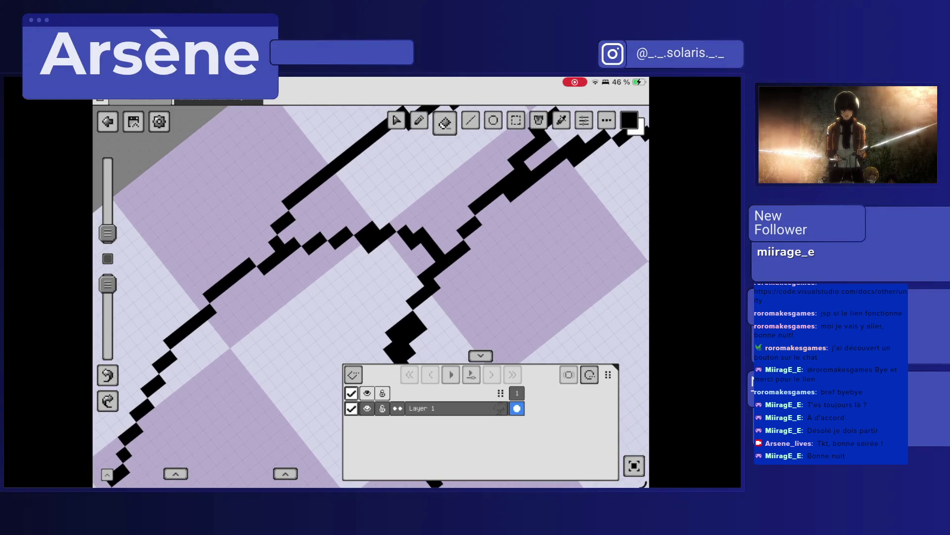
pyautogui.click(370, 245)
pyautogui.click(378, 237)
pyautogui.scroll(-5, 371, 297)
pyautogui.moveTo(226, 313); pyautogui.dragTo(240, 418)
pyautogui.moveTo(227, 347); pyautogui.dragTo(249, 419)
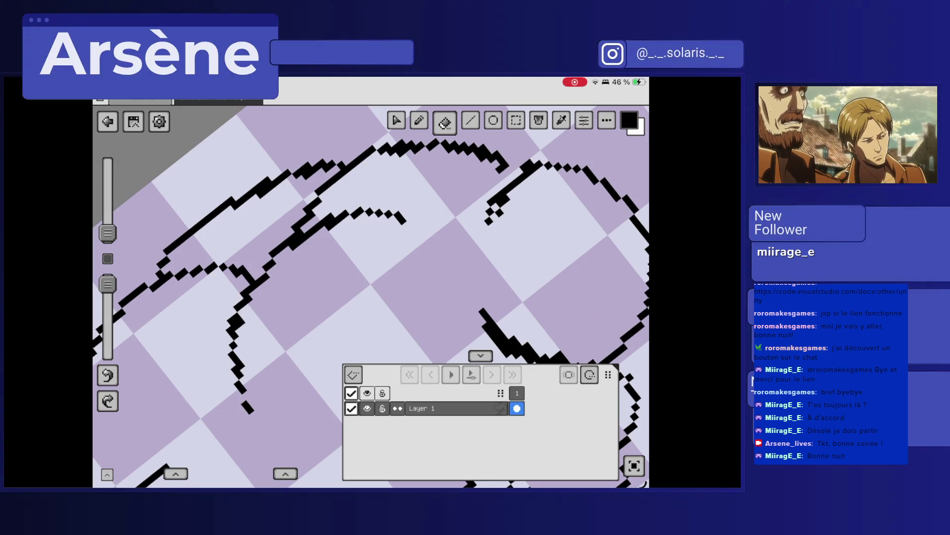
# Remove the hook and a stray staircase pixel, then add two pixels at the staircase top.
pyautogui.scroll(5, 371, 297)
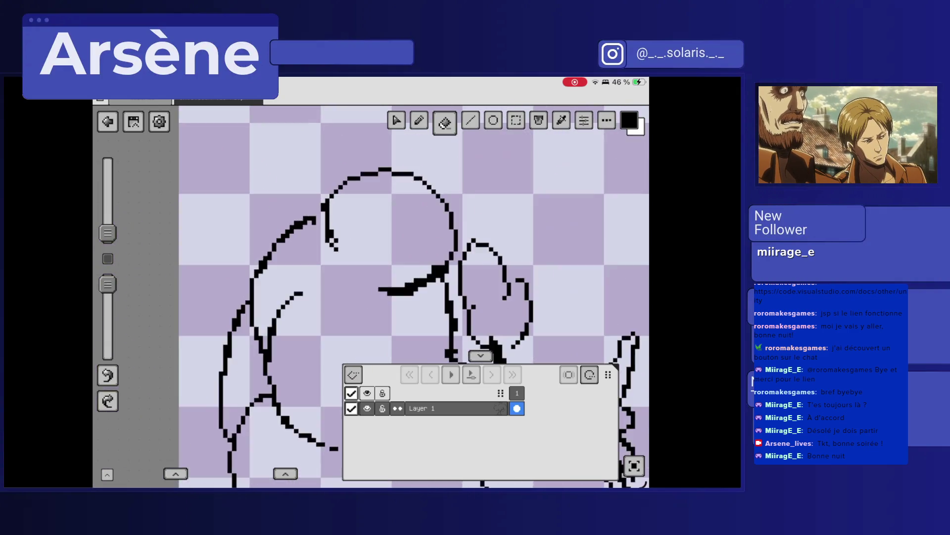
pyautogui.scroll(3, 371, 297)
pyautogui.click(308, 250)
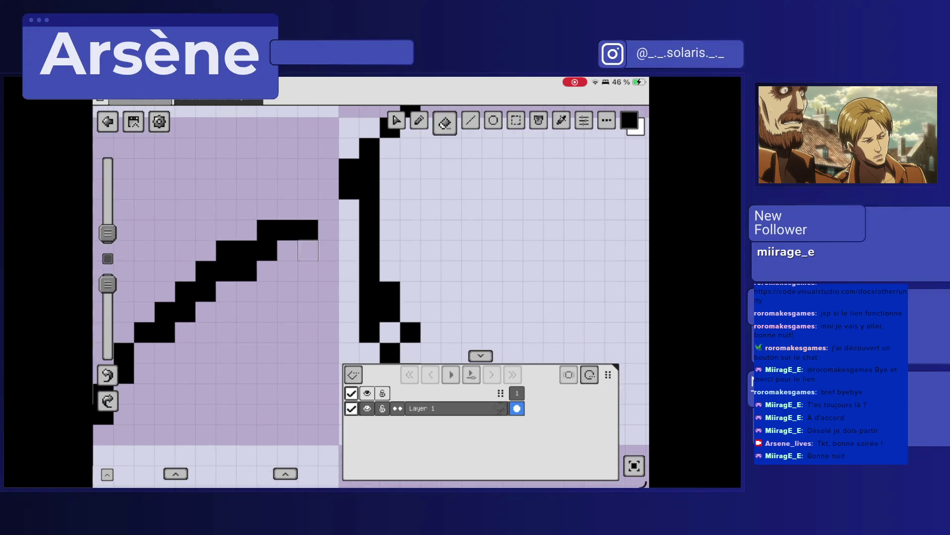
pyautogui.click(246, 271)
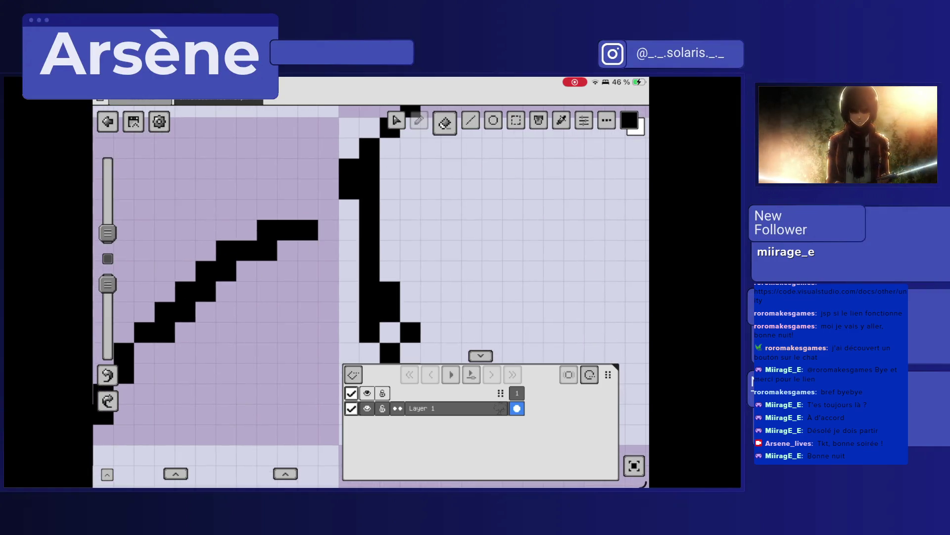
pyautogui.click(422, 122)
pyautogui.click(329, 209)
pyautogui.click(308, 209)
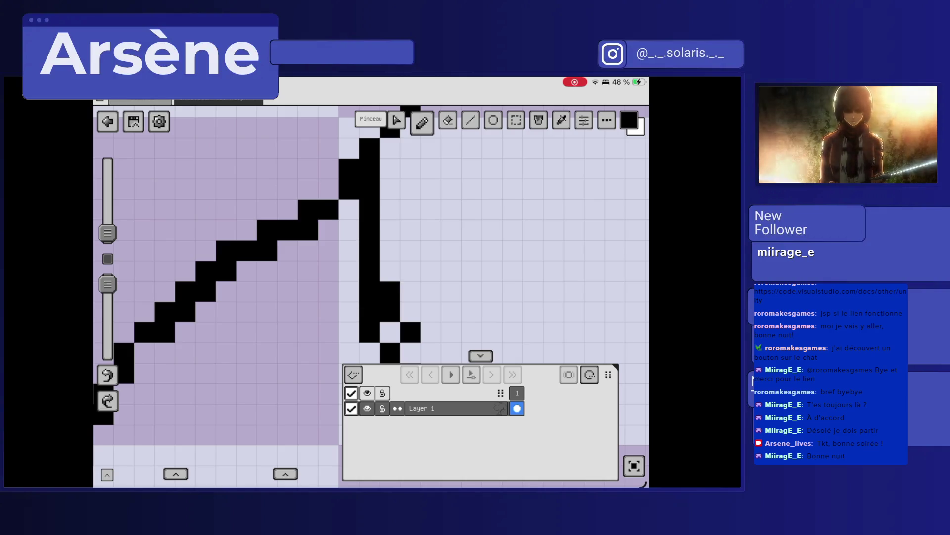
pyautogui.scroll(-5, 371, 297)
# Trim the staircase line's left edge and clear small black blocks from it.
pyautogui.click(445, 122)
pyautogui.moveTo(286, 280); pyautogui.dragTo(275, 259)
pyautogui.scroll(5, 372, 297)
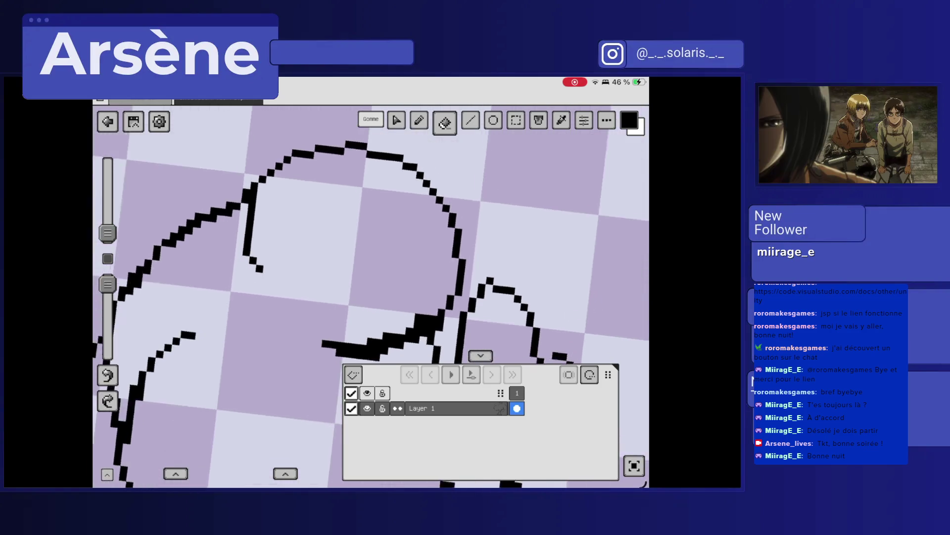
pyautogui.moveTo(349, 198)
pyautogui.mouseDown()
pyautogui.moveTo(318, 261)
pyautogui.moveTo(328, 191)
pyautogui.moveTo(322, 267)
pyautogui.moveTo(294, 303)
pyautogui.moveTo(306, 317)
pyautogui.moveTo(271, 361)
pyautogui.moveTo(308, 333)
pyautogui.moveTo(253, 379)
pyautogui.moveTo(266, 369)
pyautogui.mouseUp()
pyautogui.click(316, 306)
pyautogui.click(346, 240)
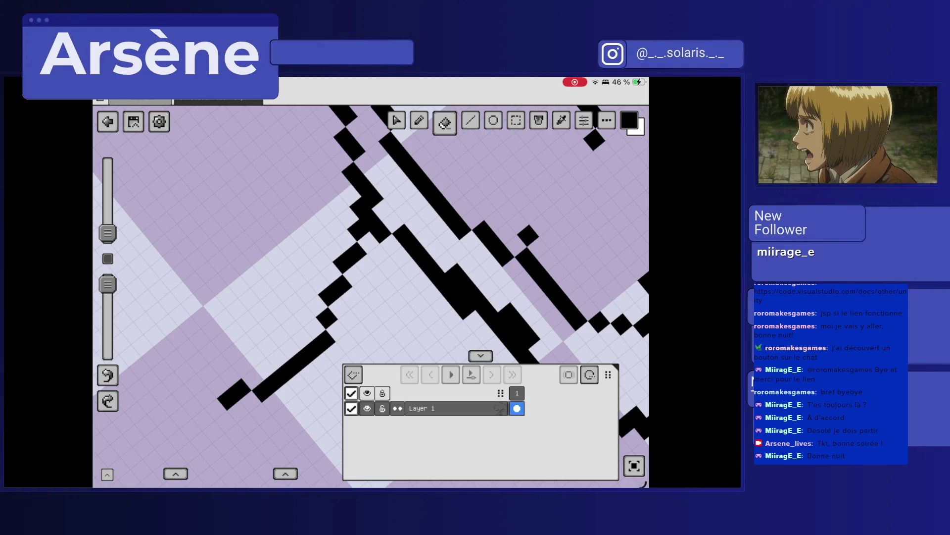
pyautogui.scroll(-10, 371, 297)
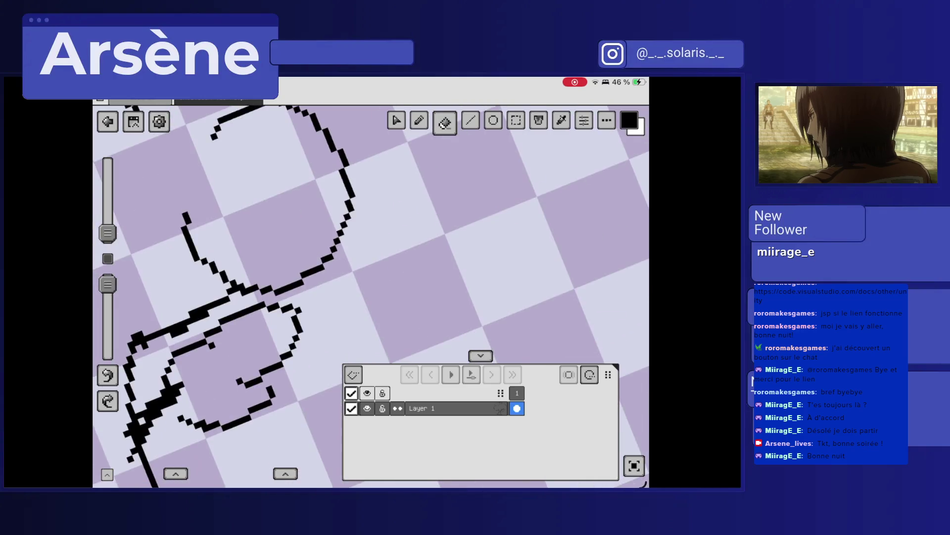
pyautogui.scroll(-3, 371, 297)
pyautogui.scroll(6, 372, 297)
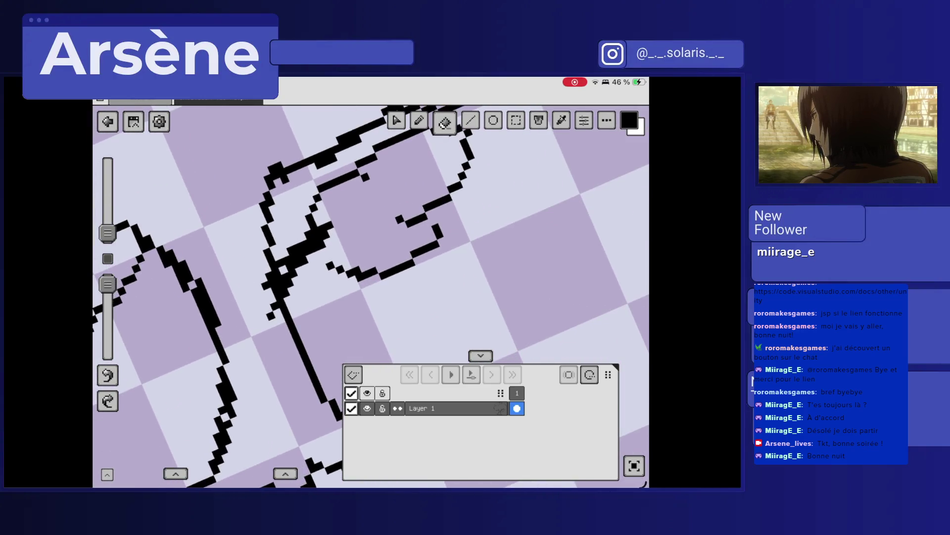
# Erase extra pixels along the outline and fill in a few missing ones.
pyautogui.moveTo(267, 277); pyautogui.dragTo(267, 326)
pyautogui.moveTo(282, 270)
pyautogui.mouseDown()
pyautogui.moveTo(274, 285)
pyautogui.moveTo(276, 271)
pyautogui.moveTo(288, 283)
pyautogui.mouseUp()
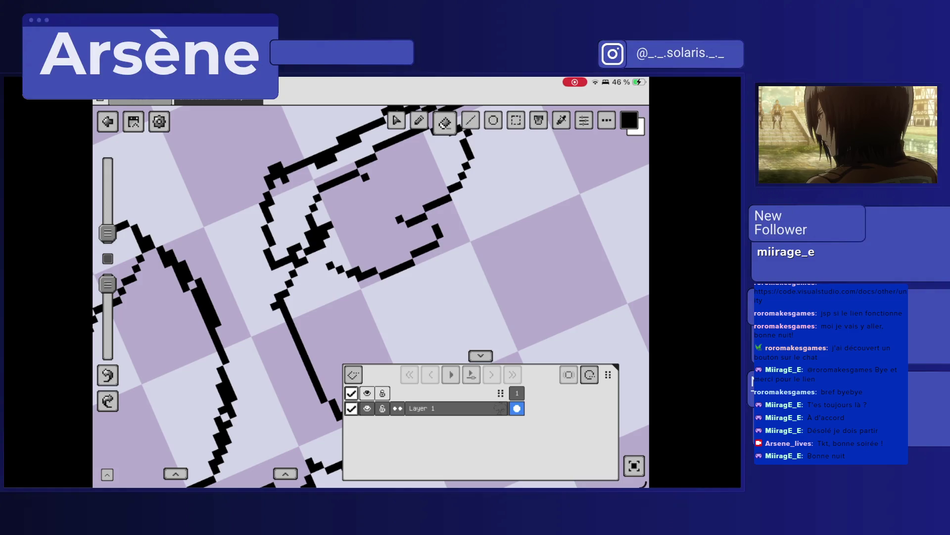
pyautogui.click(312, 241)
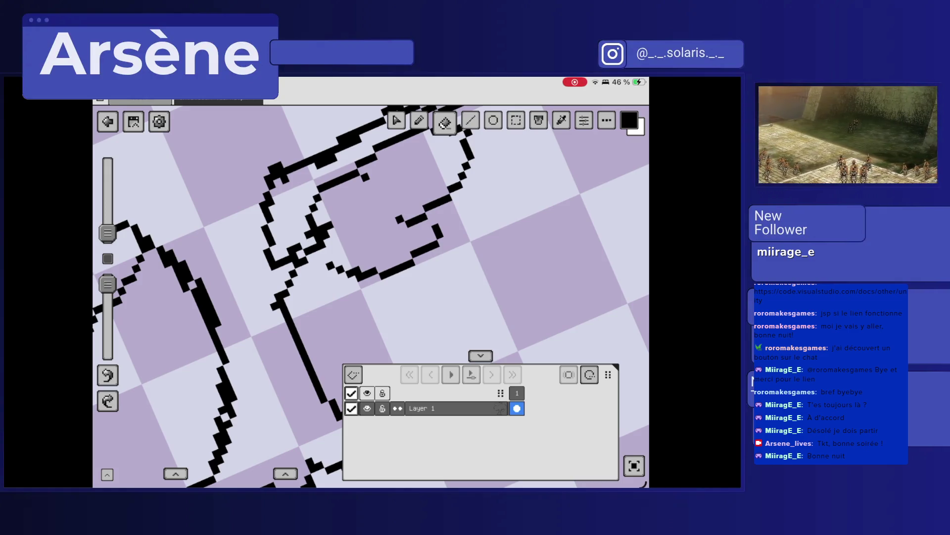
pyautogui.click(422, 121)
pyautogui.click(305, 244)
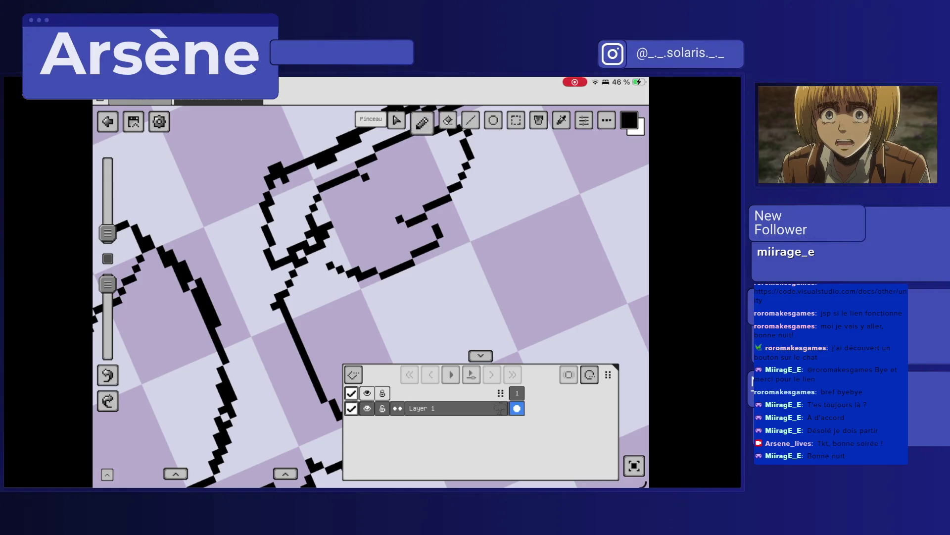
# Draw a diagonal stroke up-right from the knot and fill a gap in the line.
pyautogui.scroll(5, 371, 296)
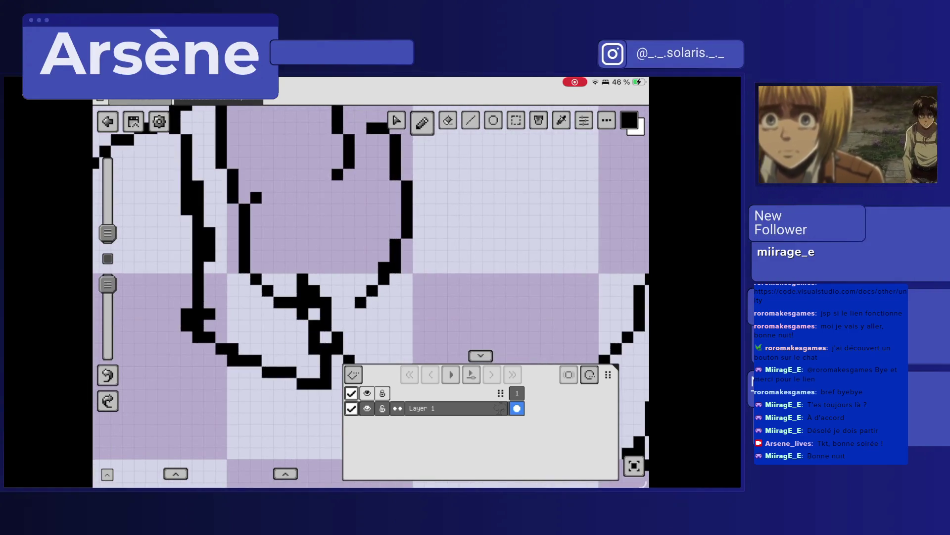
pyautogui.scroll(-3, 370, 296)
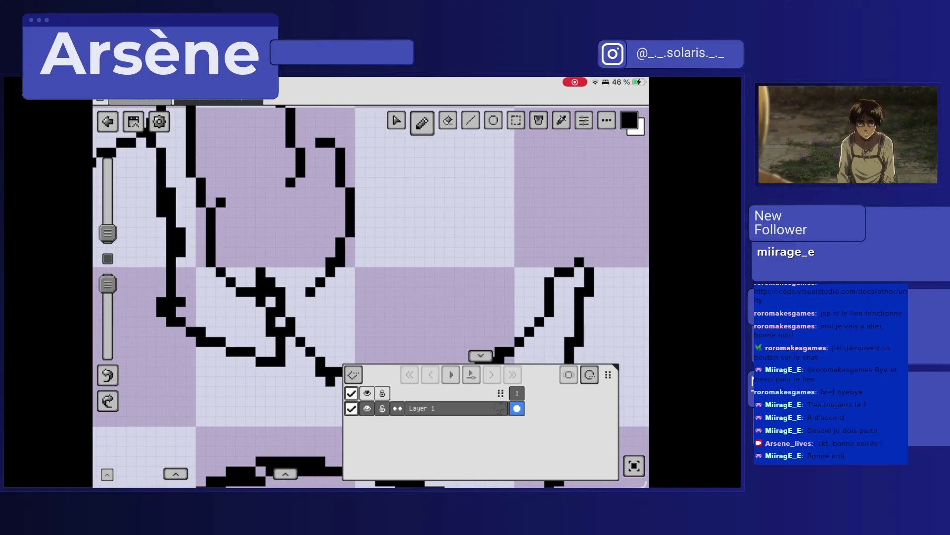
pyautogui.moveTo(290, 312); pyautogui.dragTo(306, 290)
pyautogui.scroll(1, 370, 296)
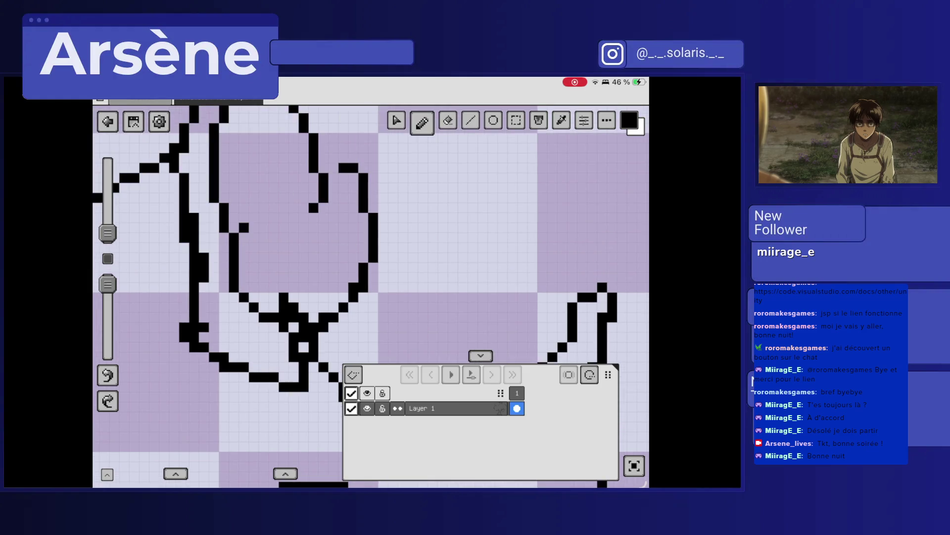
pyautogui.scroll(-2, 371, 296)
pyautogui.click(316, 239)
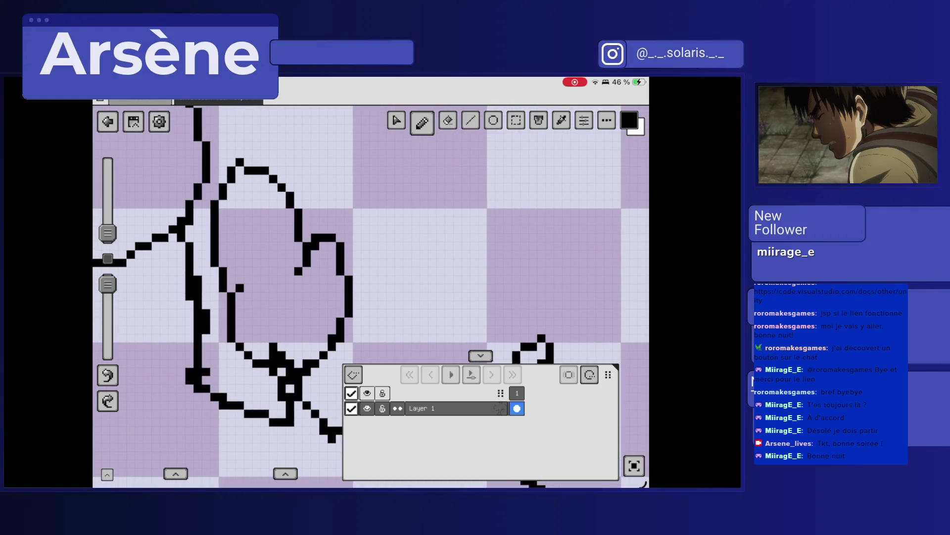
pyautogui.scroll(-5, 371, 296)
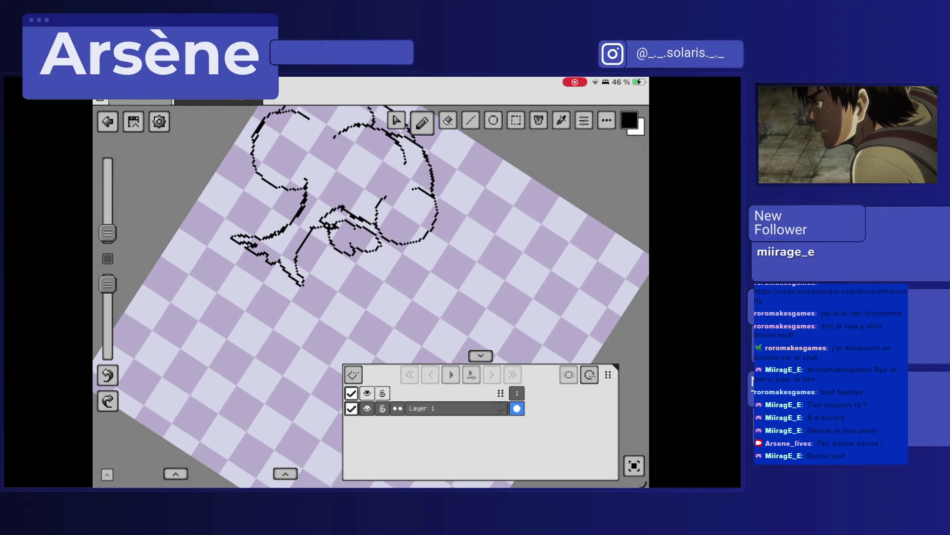
pyautogui.scroll(5, 370, 296)
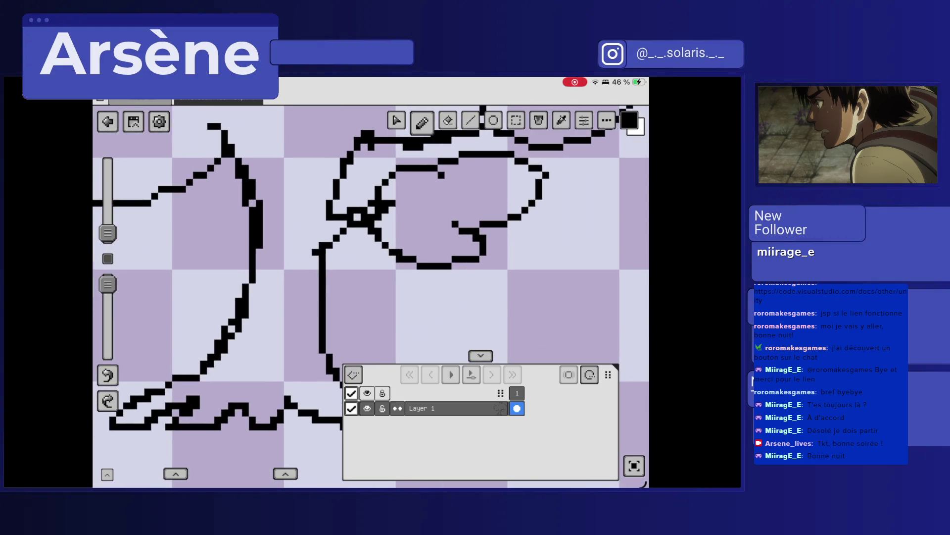
# Thin the thick vertical line by erasing pixels along it.
pyautogui.click(448, 120)
pyautogui.moveTo(259, 200); pyautogui.dragTo(258, 248)
pyautogui.moveTo(252, 207); pyautogui.dragTo(245, 166)
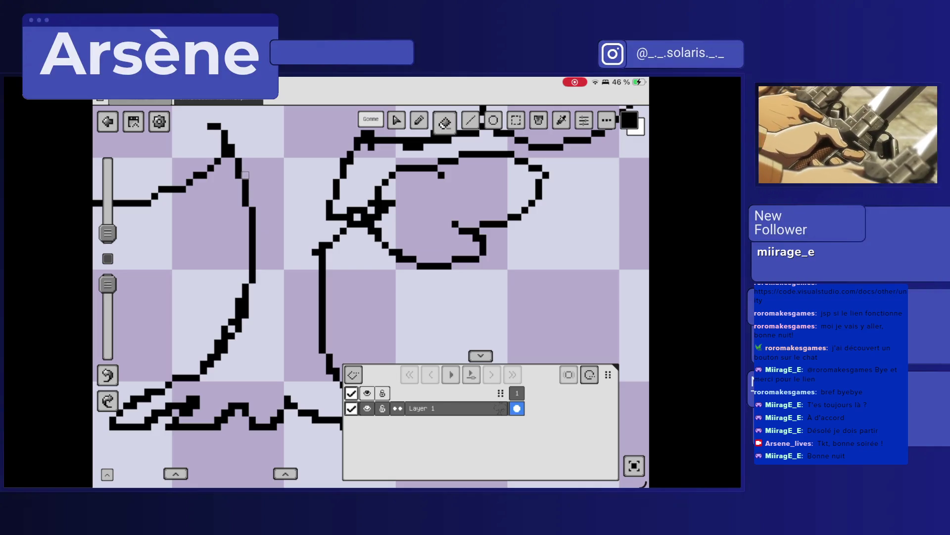
pyautogui.click(231, 148)
pyautogui.click(224, 155)
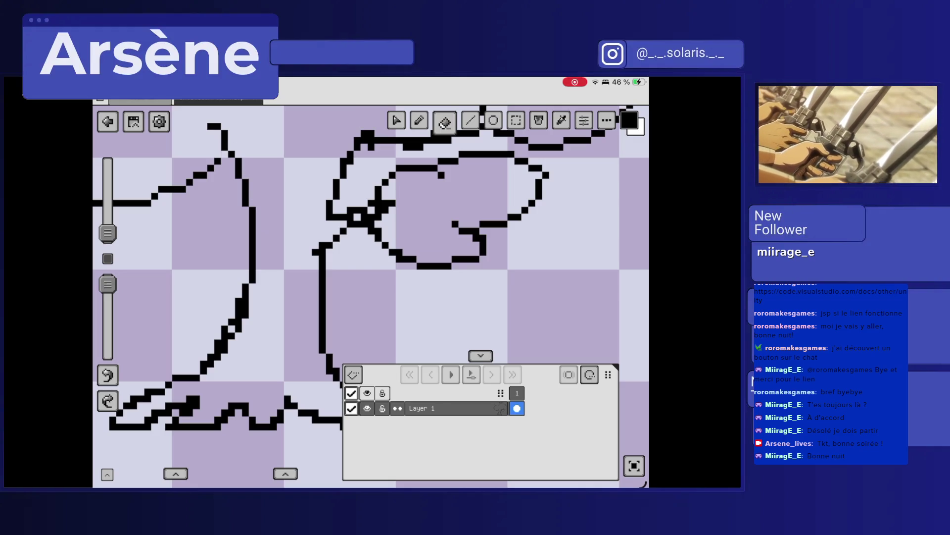
pyautogui.click(422, 122)
pyautogui.scroll(5, 339, 270)
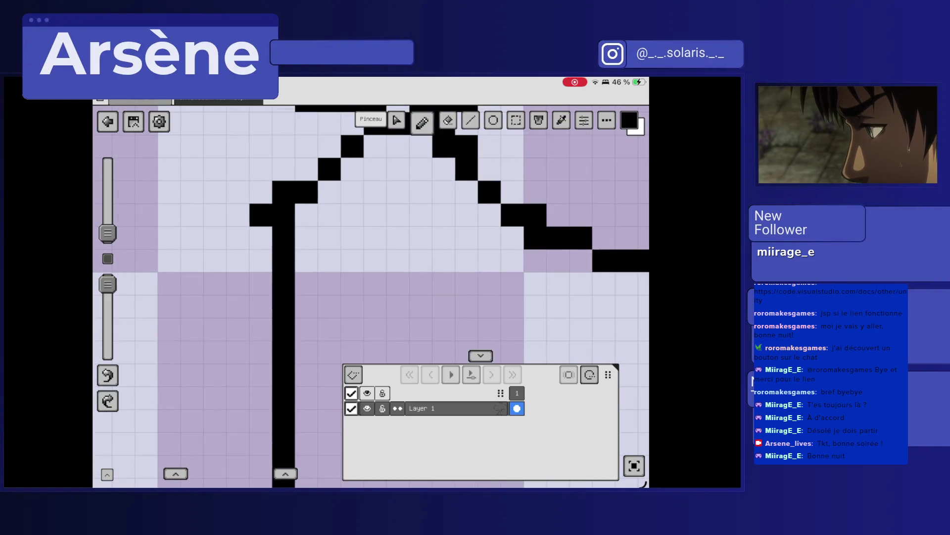
# Erase stray pixels from the arch and near the top curve.
pyautogui.click(448, 121)
pyautogui.click(261, 214)
pyautogui.scroll(-3, 372, 297)
pyautogui.click(300, 218)
pyautogui.click(302, 159)
pyautogui.scroll(-3, 372, 297)
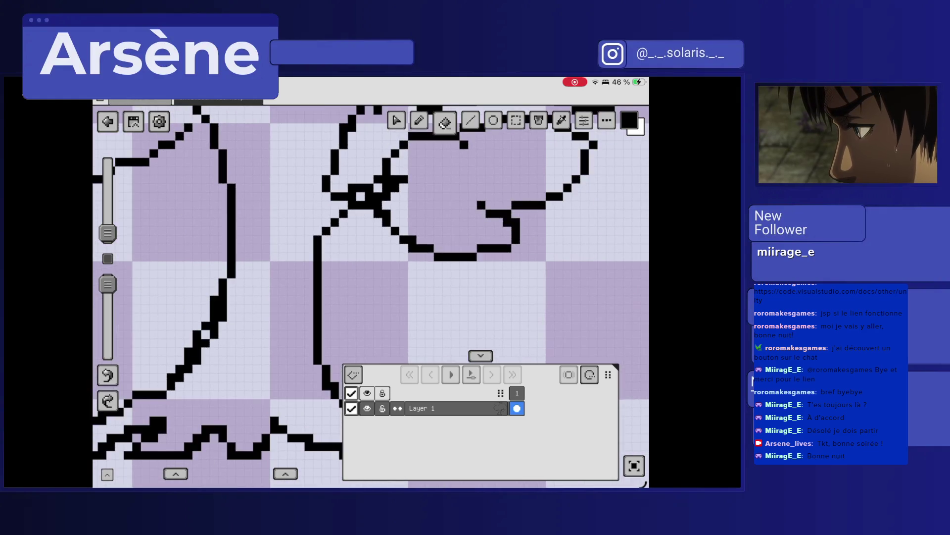
# Undo a new vertical stroke and the hooks at the trunk lines' bottoms, then view the whole tree.
pyautogui.click(420, 120)
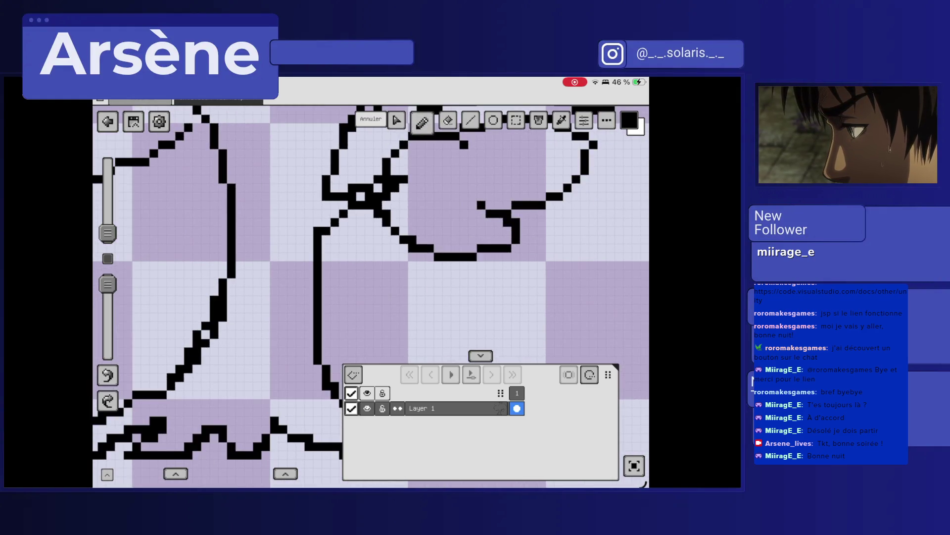
pyautogui.scroll(2, 371, 297)
pyautogui.moveTo(286, 196)
pyautogui.mouseDown()
pyautogui.moveTo(275, 296)
pyautogui.moveTo(288, 310)
pyautogui.moveTo(308, 191)
pyautogui.moveTo(292, 201)
pyautogui.mouseUp()
pyautogui.hotkey('ctrl', 'z')
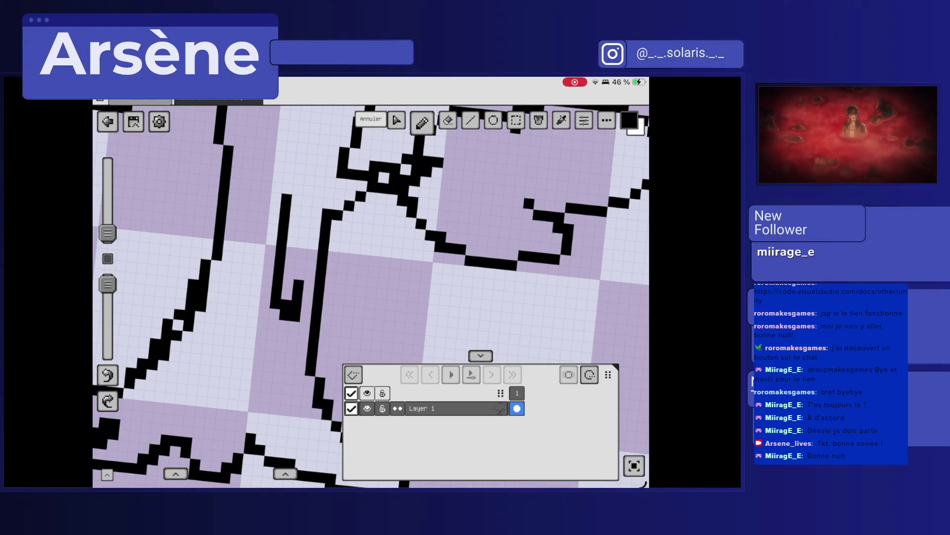
pyautogui.scroll(1, 371, 297)
pyautogui.hotkey('ctrl', 'z')
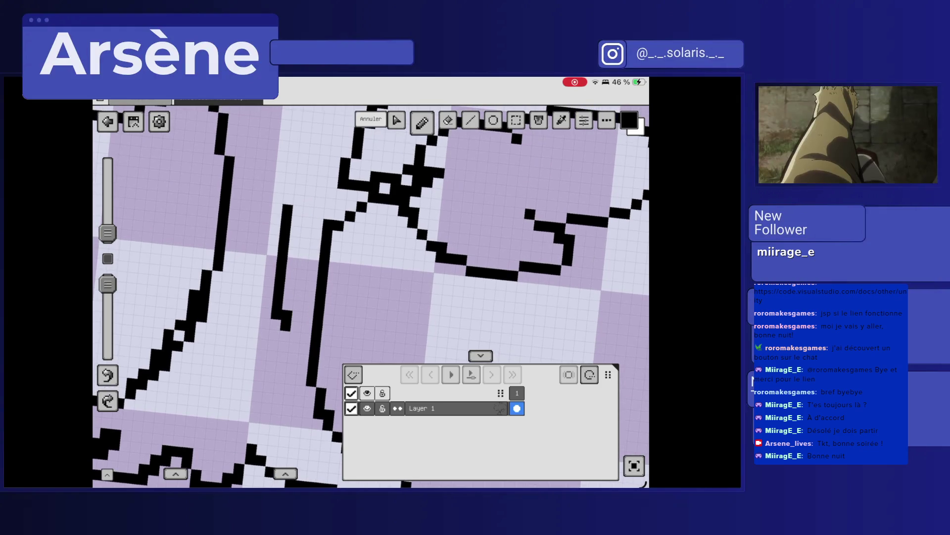
pyautogui.scroll(1, 371, 297)
pyautogui.scroll(1, 371, 297)
pyautogui.hotkey('ctrl', 'z')
pyautogui.hotkey('ctrl', 'z')
pyautogui.hotkey('ctrl', 'z')
pyautogui.hotkey('ctrl', 'z')
pyautogui.hotkey('ctrl', 'z')
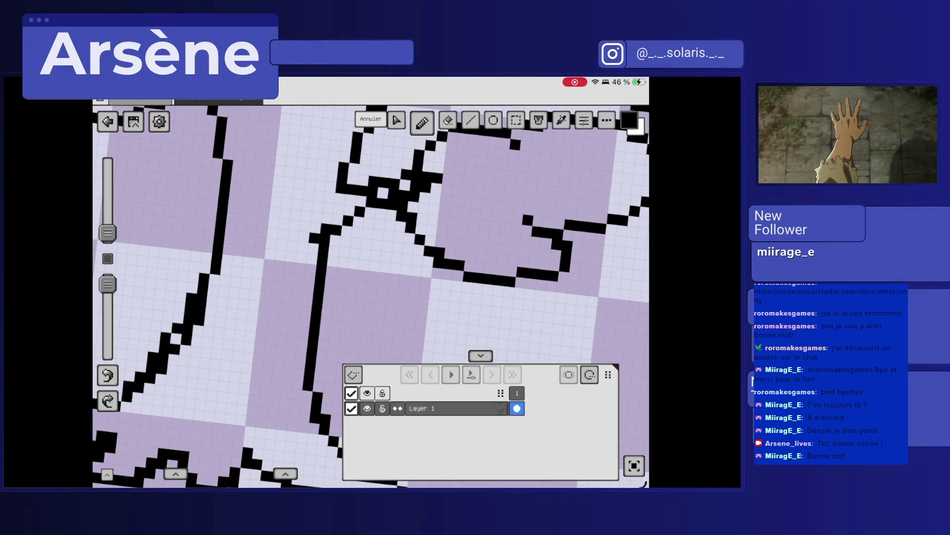
pyautogui.scroll(-10, 371, 297)
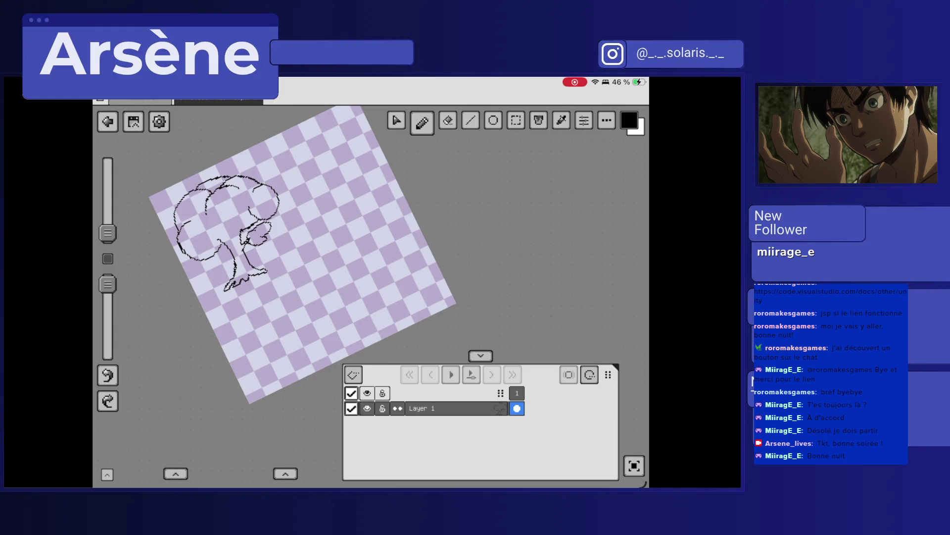
# Scale the tree drawing up by dragging the Move tool's corner handle until it fills the canvas.
pyautogui.click(396, 121)
pyautogui.moveTo(287, 256); pyautogui.dragTo(357, 325)
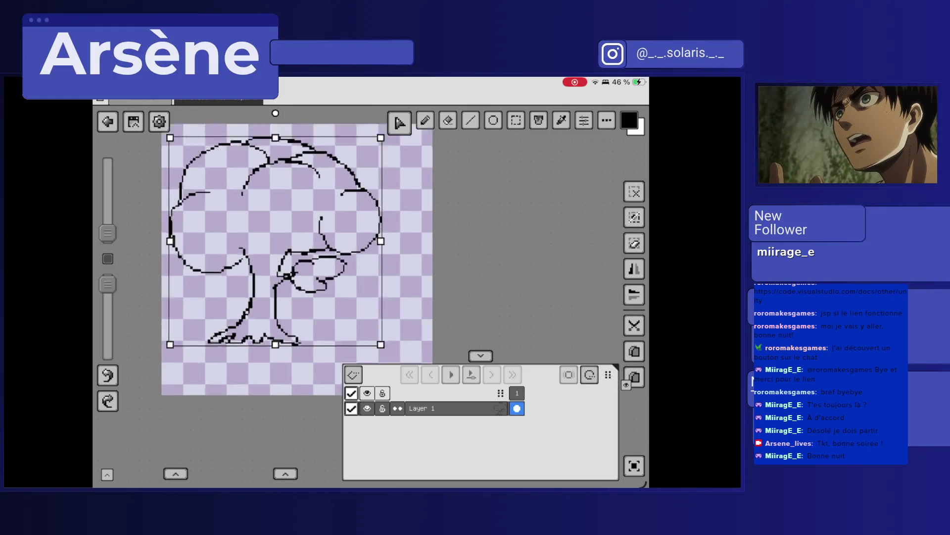
pyautogui.scroll(5, 240, 227)
pyautogui.scroll(-5, 371, 297)
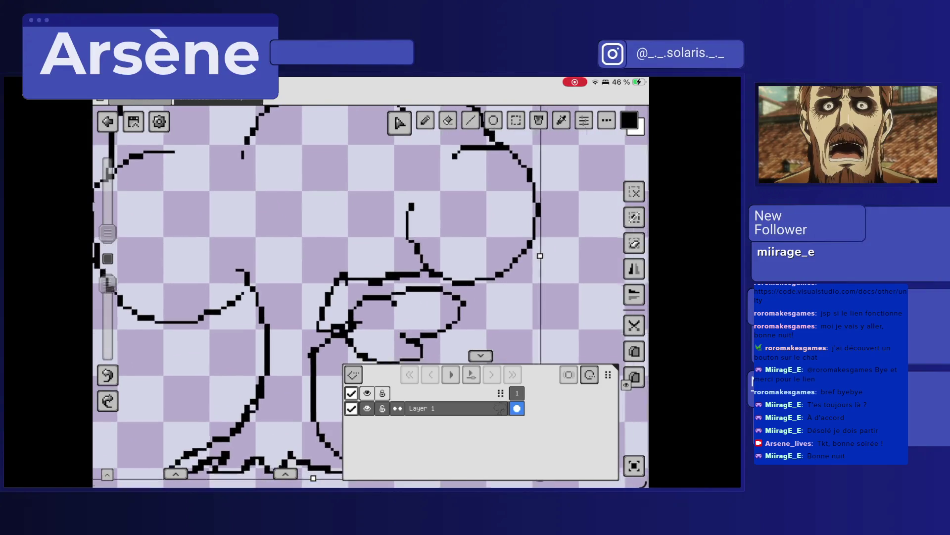
pyautogui.moveTo(368, 321); pyautogui.dragTo(375, 328)
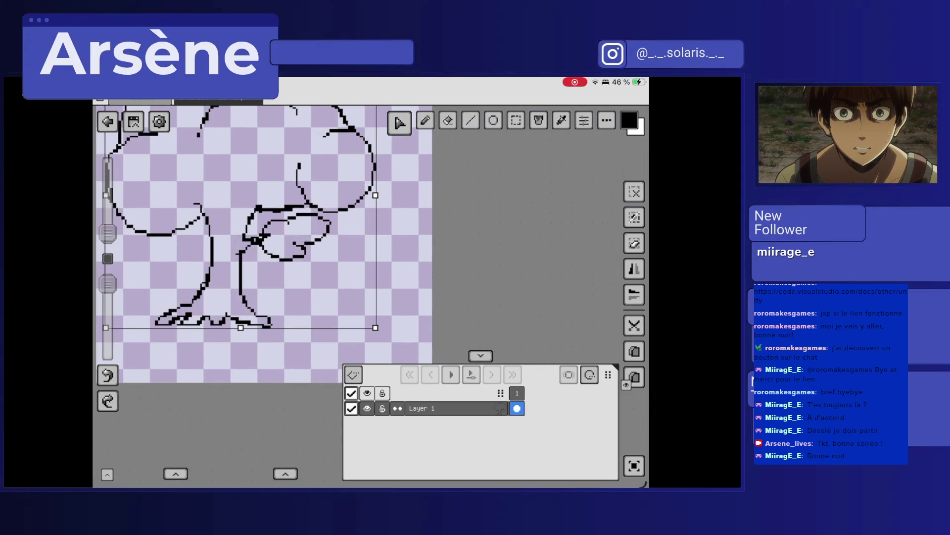
pyautogui.click(445, 121)
pyautogui.scroll(5, 371, 297)
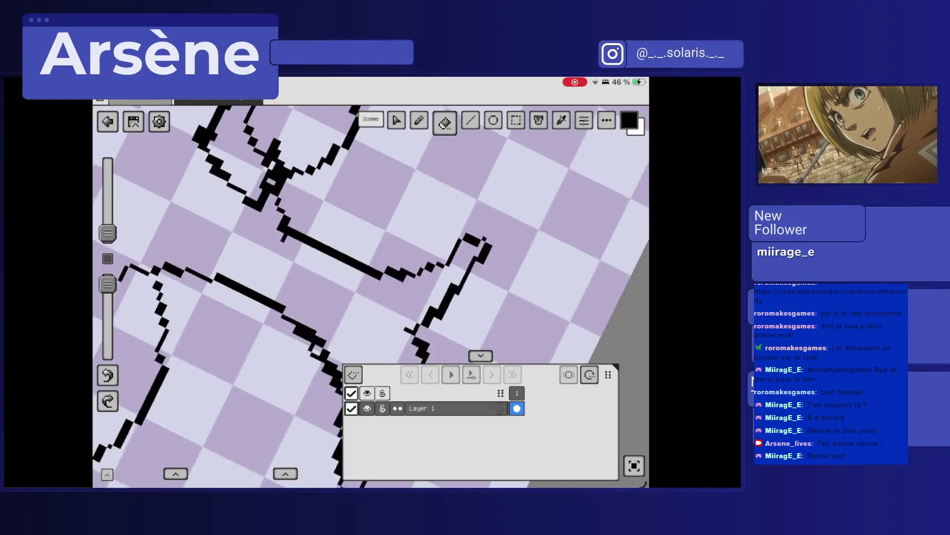
# Erase stray black pixels to thin the tree's branch strokes.
pyautogui.scroll(3, 371, 297)
pyautogui.moveTo(277, 224)
pyautogui.mouseDown()
pyautogui.moveTo(258, 279)
pyautogui.moveTo(291, 181)
pyautogui.mouseUp()
pyautogui.scroll(2, 371, 297)
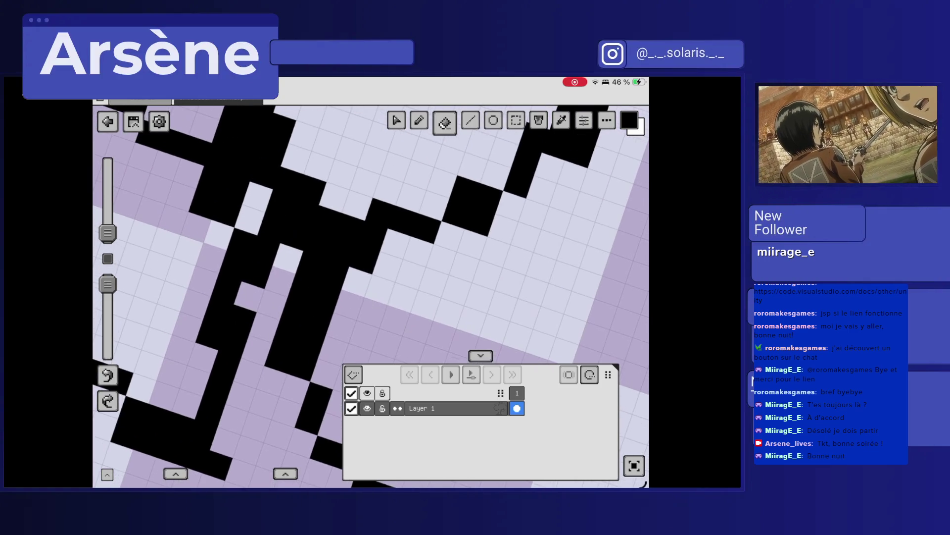
pyautogui.scroll(-2, 371, 297)
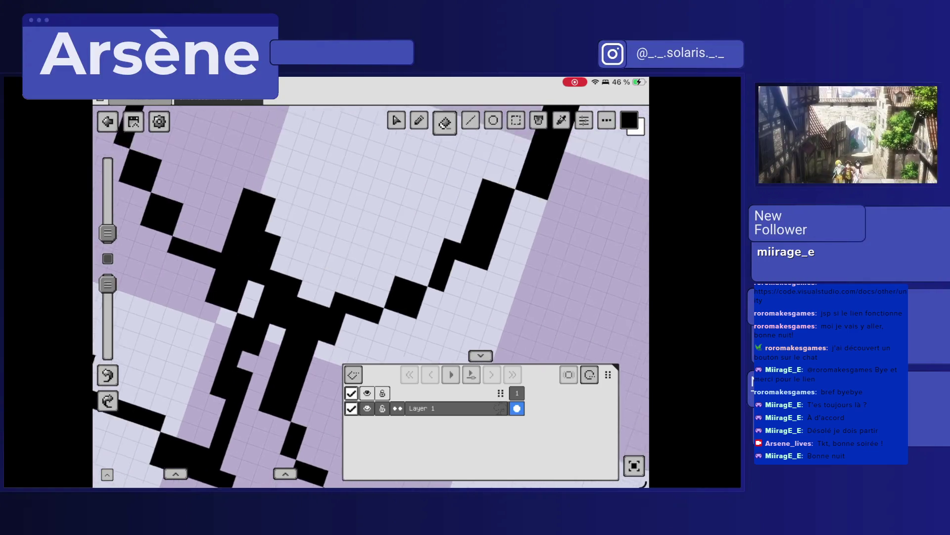
pyautogui.scroll(3, 371, 297)
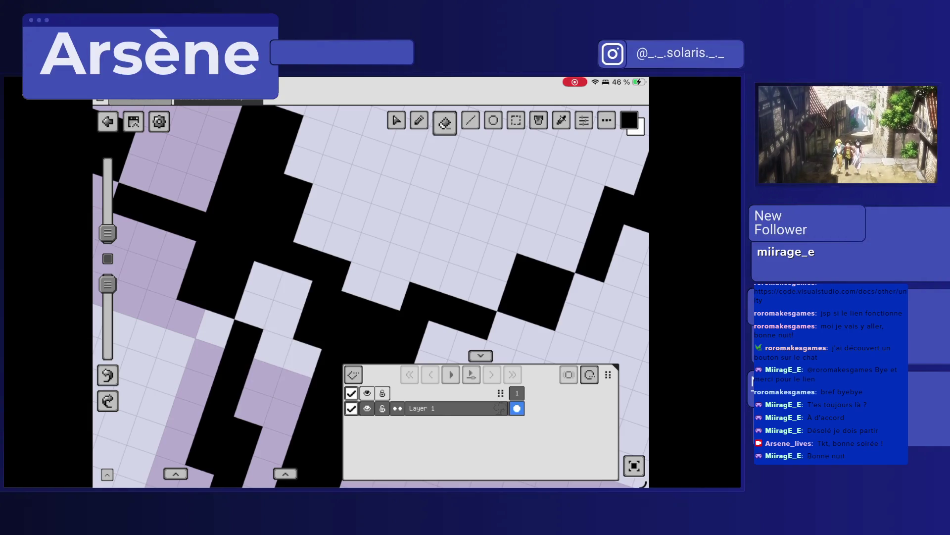
pyautogui.scroll(3, 371, 297)
pyautogui.moveTo(228, 238); pyautogui.dragTo(193, 292)
pyautogui.moveTo(292, 228); pyautogui.dragTo(252, 312)
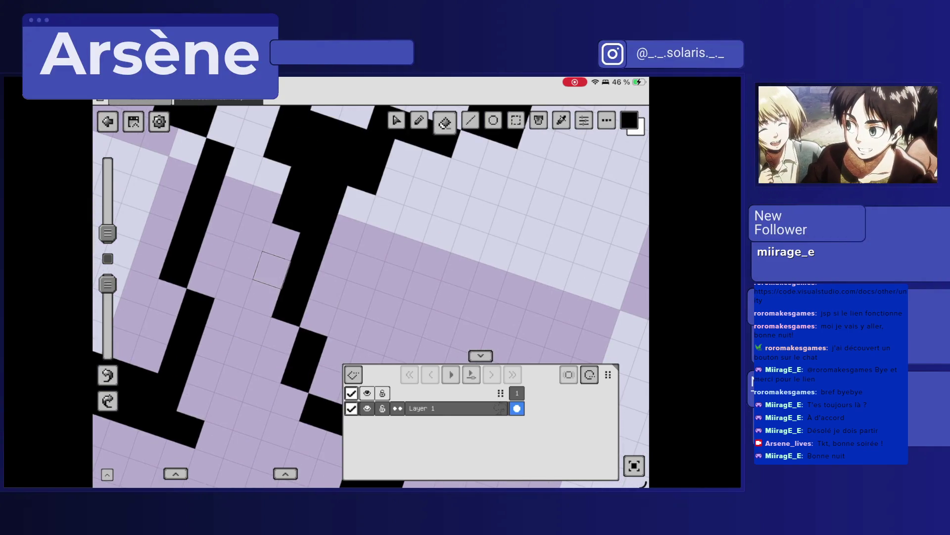
pyautogui.moveTo(304, 198); pyautogui.dragTo(277, 227)
# Erase the extra pixels at the stroke corner and check the cleaned lines.
pyautogui.scroll(-5, 371, 297)
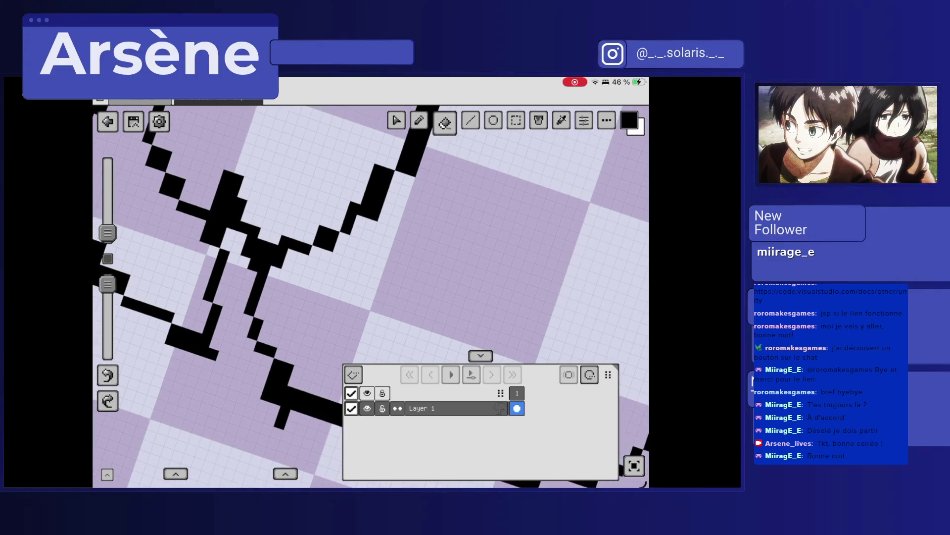
pyautogui.scroll(3, 371, 297)
pyautogui.scroll(5, 371, 297)
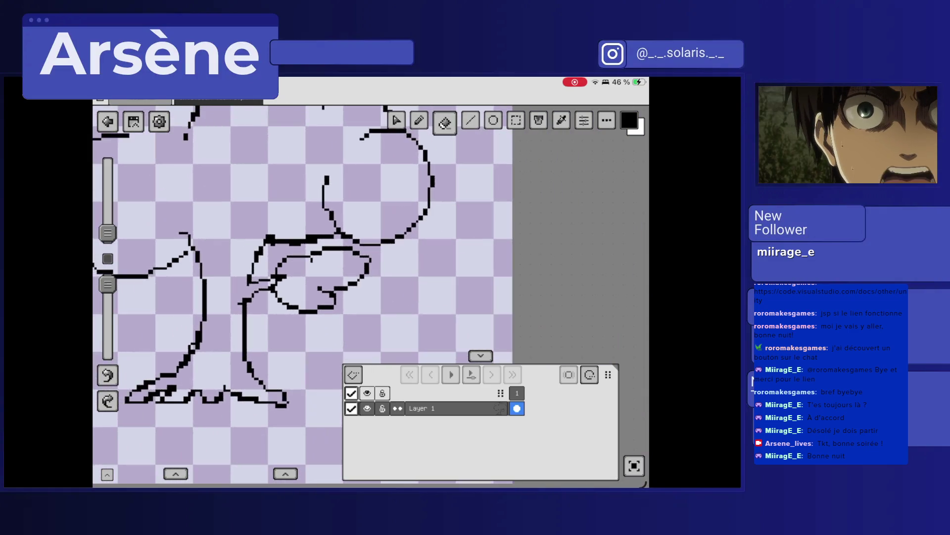
pyautogui.moveTo(245, 261); pyautogui.dragTo(228, 269)
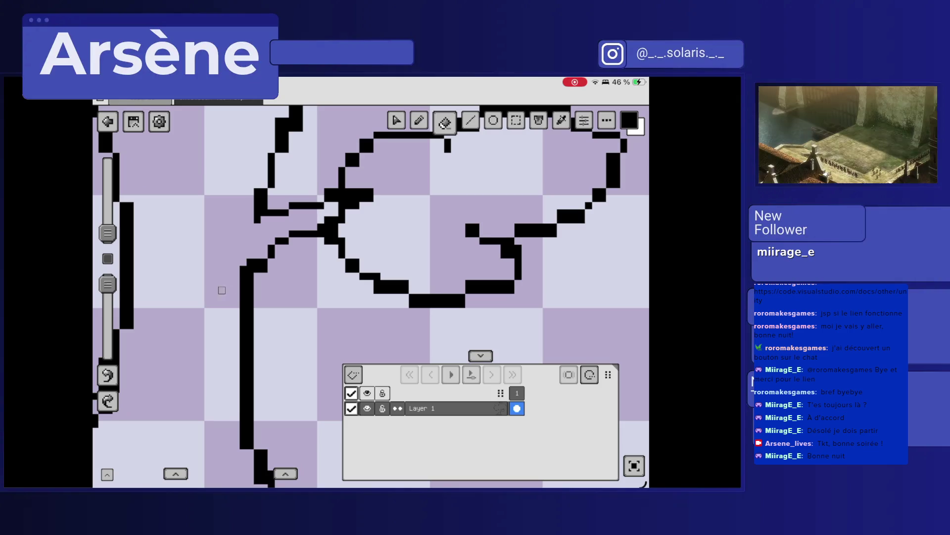
pyautogui.scroll(3, 371, 297)
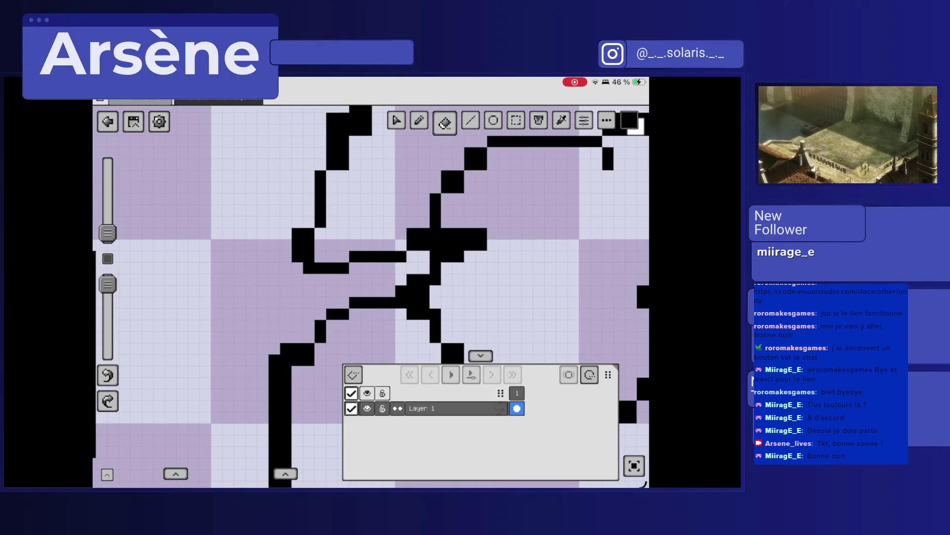
pyautogui.scroll(-4, 372, 297)
pyautogui.scroll(-4, 371, 297)
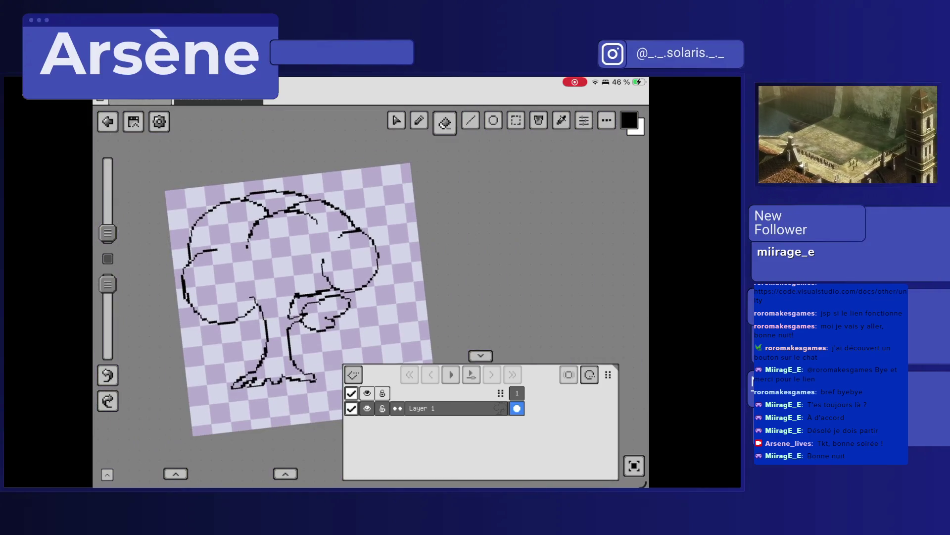
pyautogui.scroll(4, 371, 297)
pyautogui.scroll(5, 371, 297)
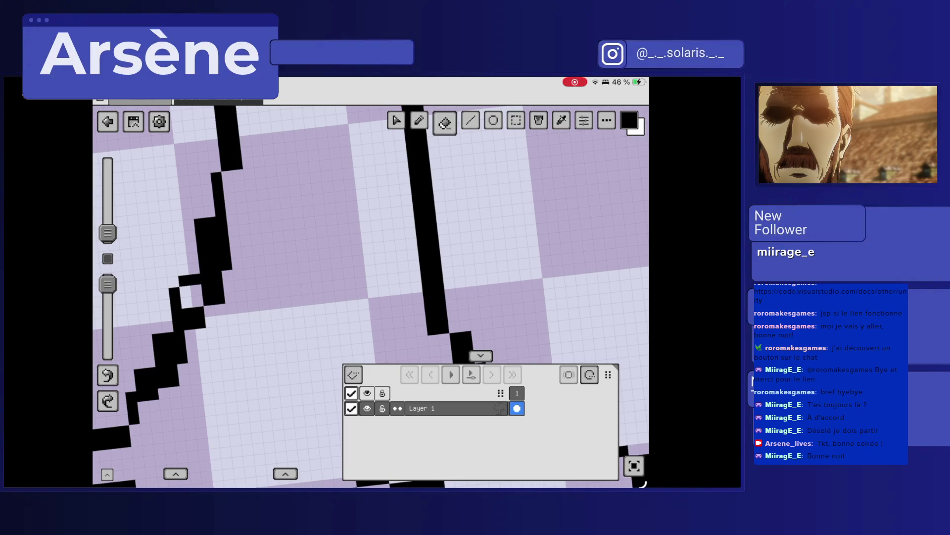
# With the Pencil, sketch a tall loop on the trunk, then undo it.
pyautogui.click(419, 121)
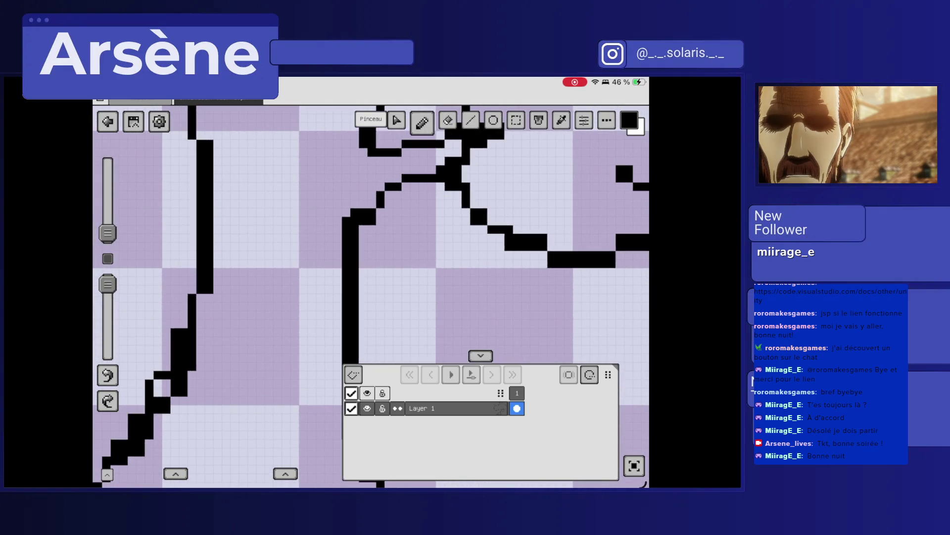
pyautogui.moveTo(243, 171)
pyautogui.mouseDown()
pyautogui.moveTo(236, 218)
pyautogui.moveTo(260, 304)
pyautogui.moveTo(268, 178)
pyautogui.moveTo(243, 164)
pyautogui.mouseUp()
pyautogui.click(243, 178)
pyautogui.hotkey('ctrl', 'z')
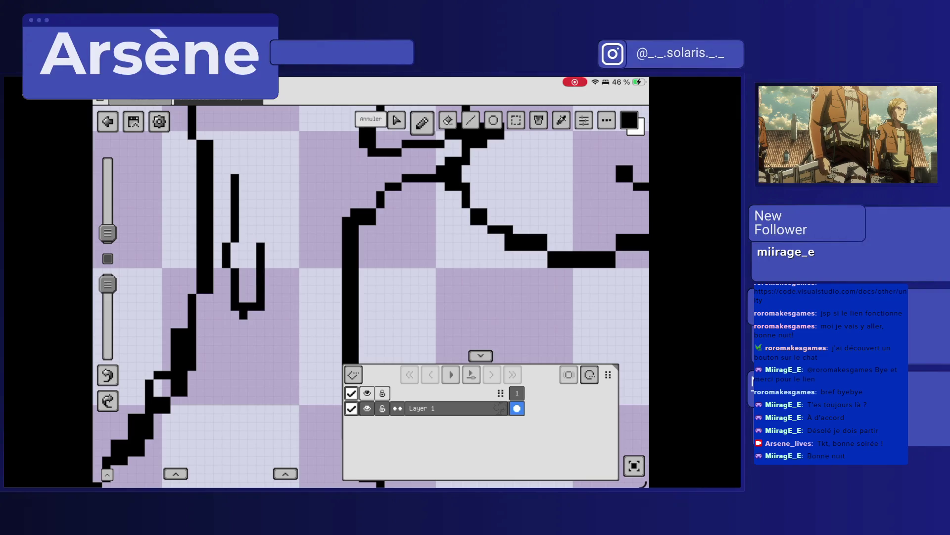
pyautogui.hotkey('ctrl', 'z')
pyautogui.hotkey('ctrl', 'z')
pyautogui.hotkey('ctrl', 'z')
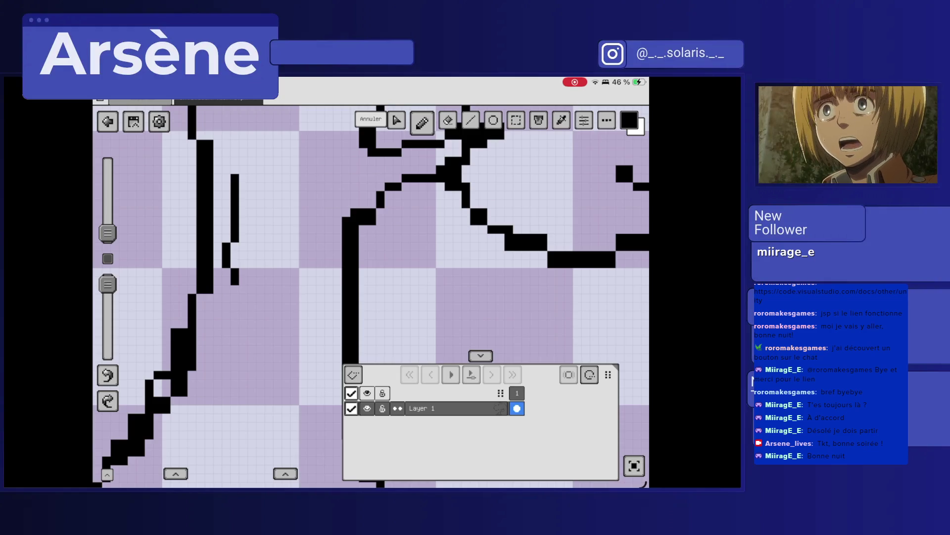
# Draw an oval eye on the trunk and fill in a thick dark vertical pupil.
pyautogui.moveTo(240, 157)
pyautogui.mouseDown()
pyautogui.moveTo(224, 277)
pyautogui.moveTo(273, 311)
pyautogui.moveTo(278, 182)
pyautogui.moveTo(240, 148)
pyautogui.mouseUp()
pyautogui.moveTo(251, 200); pyautogui.dragTo(251, 280)
pyautogui.moveTo(244, 229)
pyautogui.mouseDown()
pyautogui.moveTo(244, 273)
pyautogui.moveTo(260, 237)
pyautogui.moveTo(260, 272)
pyautogui.mouseUp()
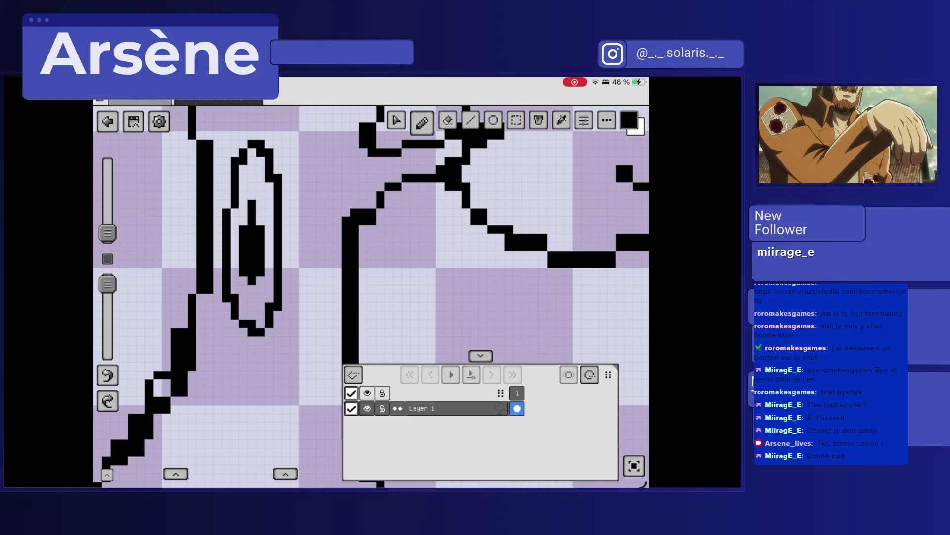
pyautogui.moveTo(260, 220); pyautogui.dragTo(260, 213)
pyautogui.scroll(-5, 371, 297)
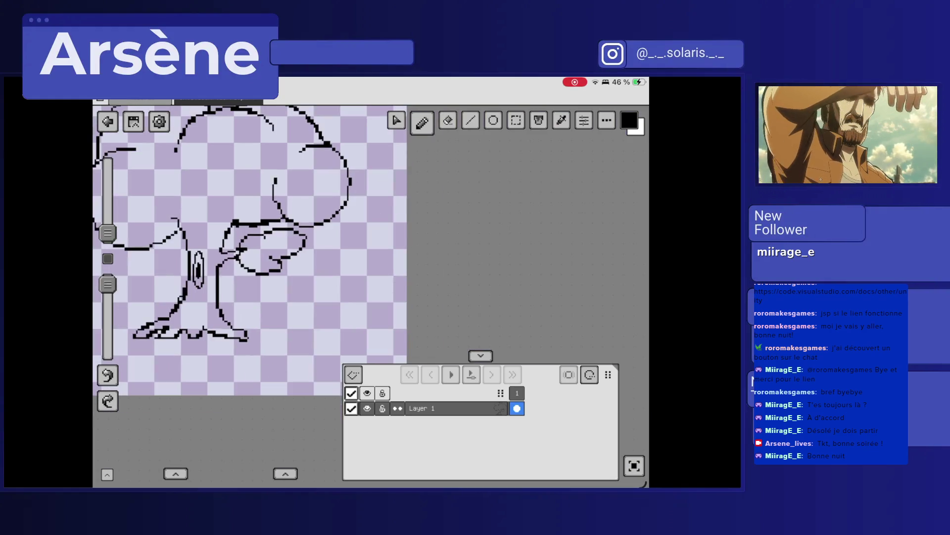
pyautogui.scroll(5, 371, 297)
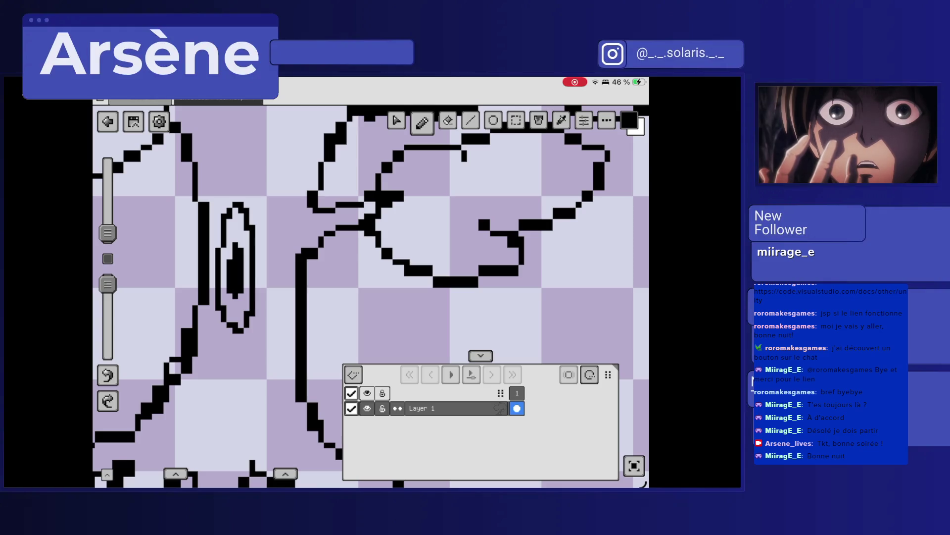
pyautogui.scroll(2, 371, 277)
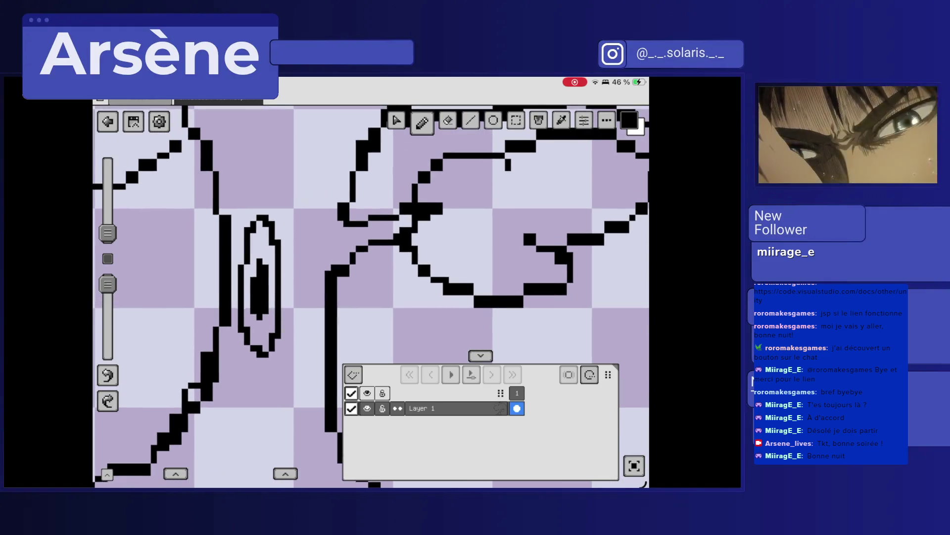
pyautogui.click(513, 123)
pyautogui.moveTo(293, 375); pyautogui.dragTo(233, 191)
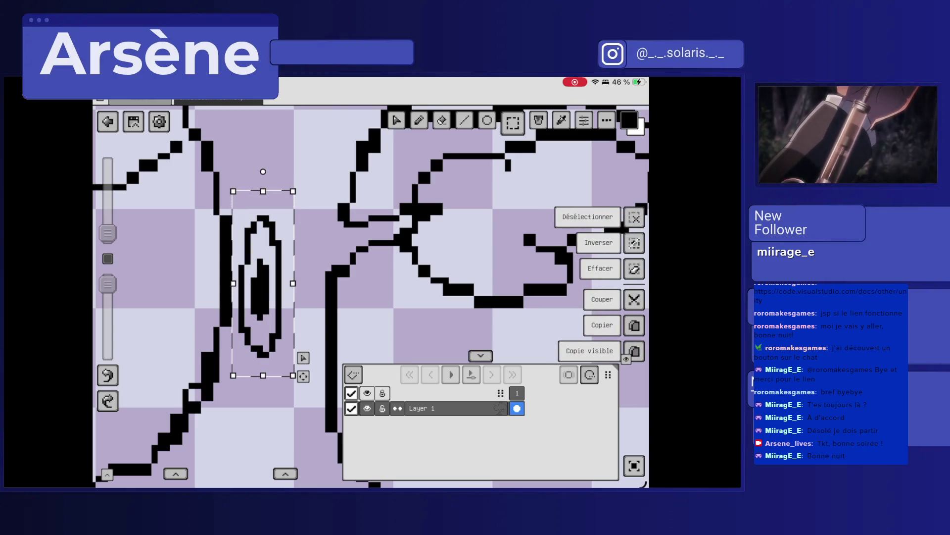
# Duplicate the eye, mirror the copy horizontally and place it to the right.
pyautogui.click(634, 325)
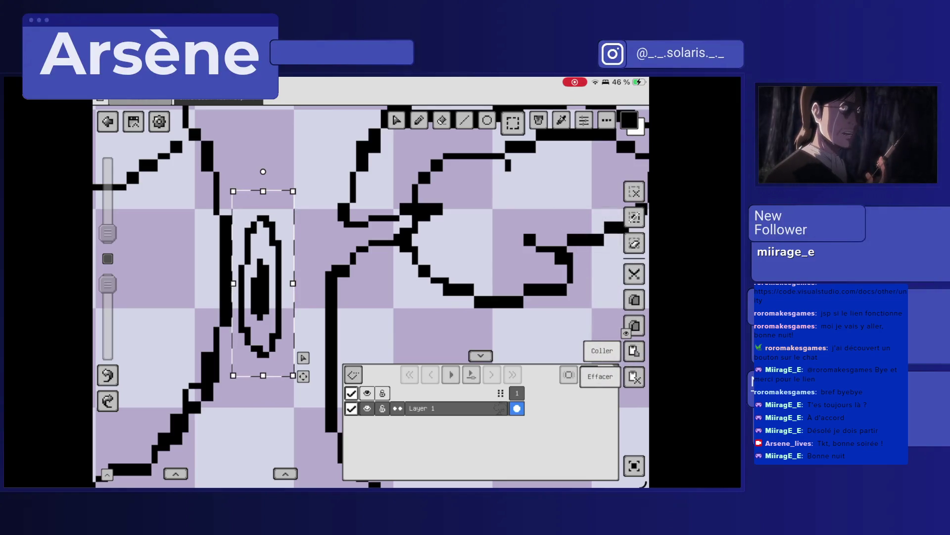
pyautogui.click(396, 120)
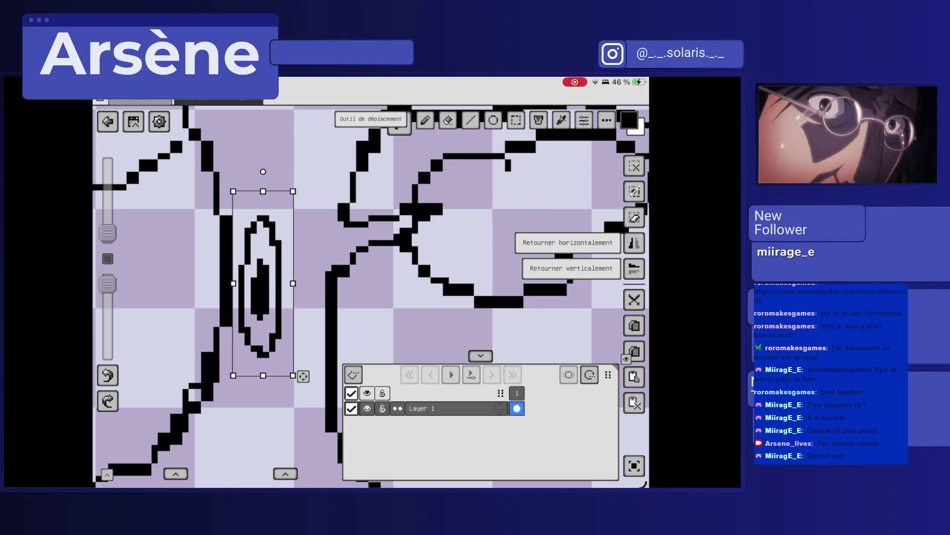
pyautogui.moveTo(263, 283); pyautogui.dragTo(306, 283)
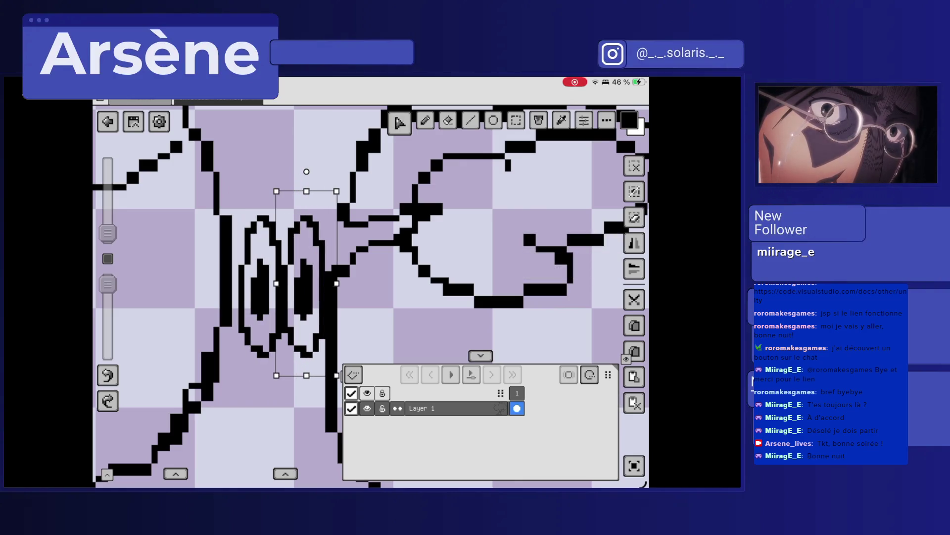
pyautogui.click(634, 243)
pyautogui.moveTo(306, 284); pyautogui.dragTo(300, 283)
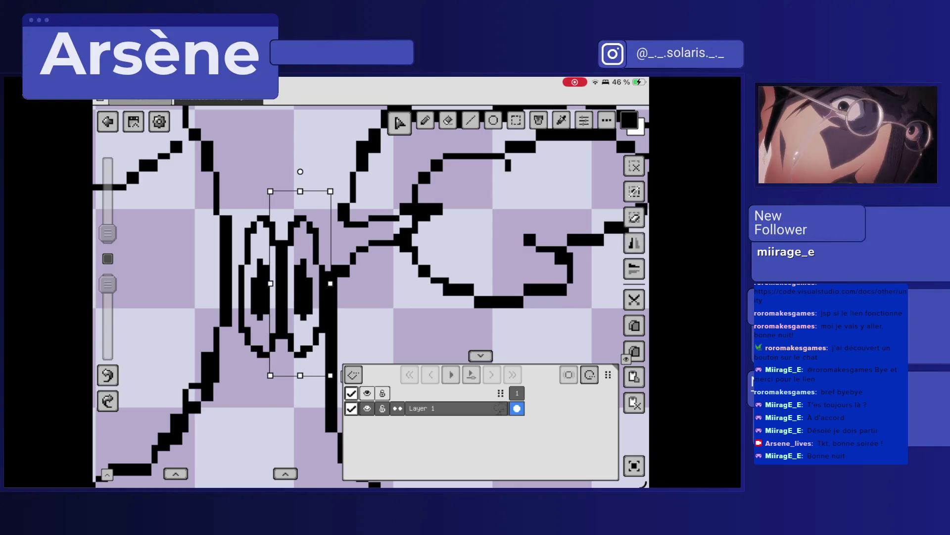
pyautogui.scroll(-5, 297, 283)
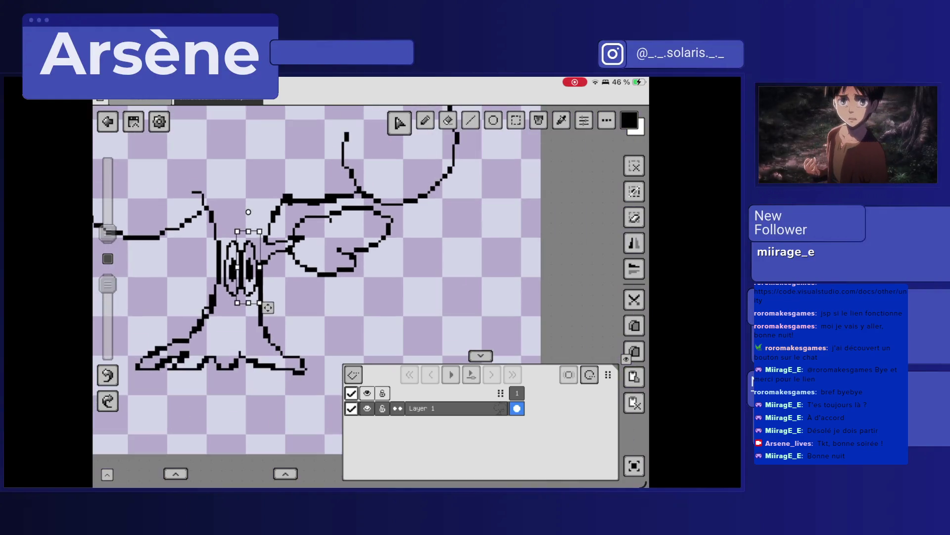
pyautogui.scroll(5, 269, 304)
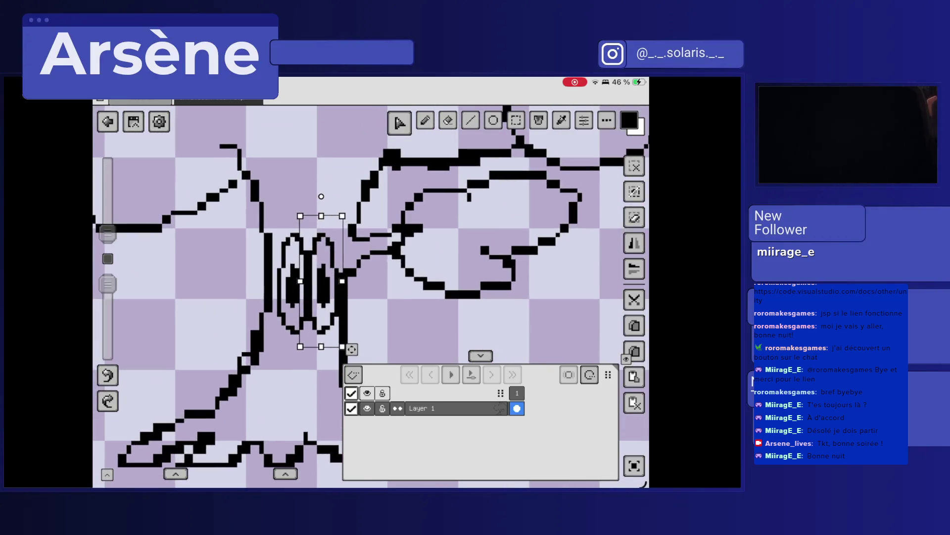
# Box-select both oval shapes on the trunk with a rectangular selection.
pyautogui.click(513, 122)
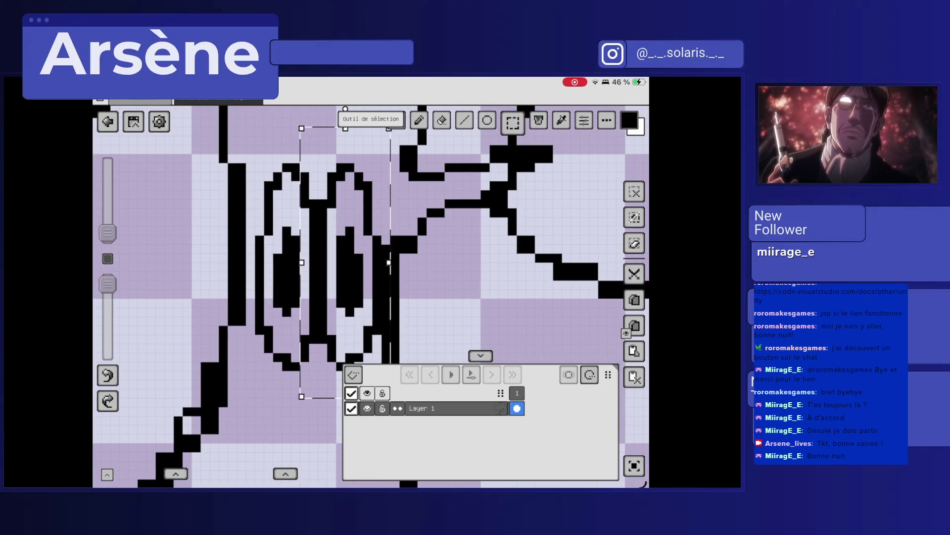
pyautogui.moveTo(302, 354)
pyautogui.mouseDown()
pyautogui.moveTo(316, 414)
pyautogui.moveTo(278, 208)
pyautogui.mouseUp()
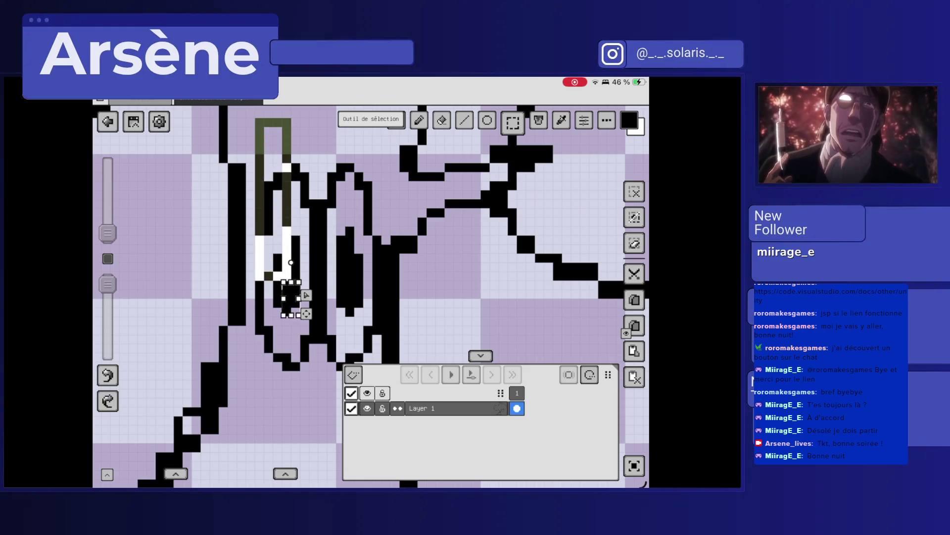
pyautogui.moveTo(256, 128); pyautogui.dragTo(289, 279)
pyautogui.moveTo(257, 129)
pyautogui.mouseDown()
pyautogui.moveTo(297, 351)
pyautogui.moveTo(317, 359)
pyautogui.mouseUp()
pyautogui.moveTo(248, 423)
pyautogui.mouseDown()
pyautogui.moveTo(297, 276)
pyautogui.moveTo(326, 148)
pyautogui.moveTo(317, 128)
pyautogui.mouseUp()
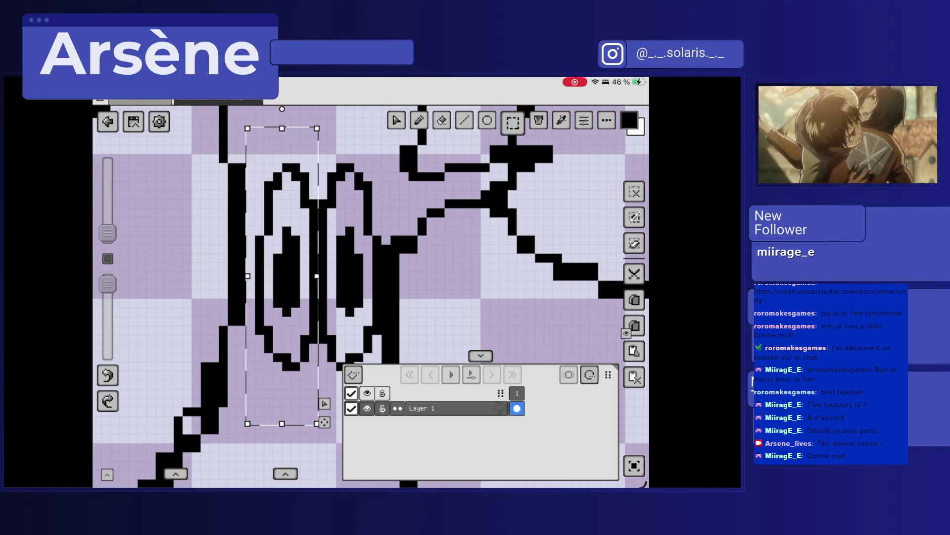
# Squeeze the selected ovals narrower and stretch them slightly taller.
pyautogui.click(396, 120)
pyautogui.moveTo(317, 276); pyautogui.dragTo(268, 276)
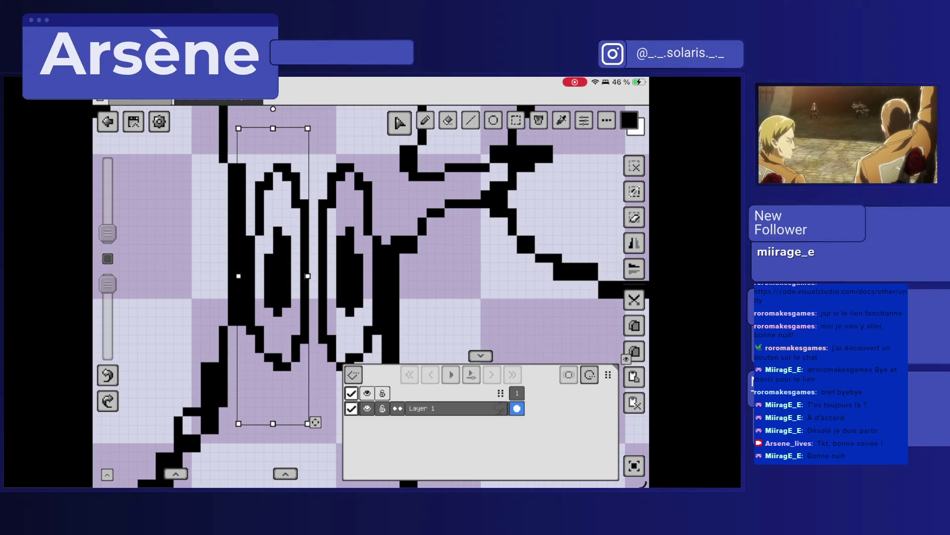
pyautogui.scroll(-3, 371, 277)
pyautogui.scroll(-2, 371, 278)
pyautogui.moveTo(284, 182); pyautogui.dragTo(283, 172)
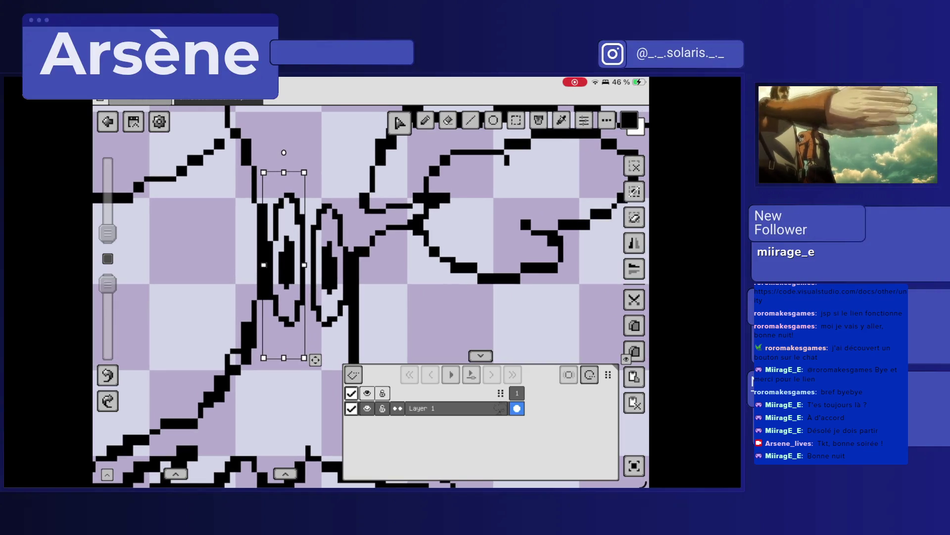
pyautogui.scroll(-5, 382, 249)
pyautogui.scroll(-3, 404, 262)
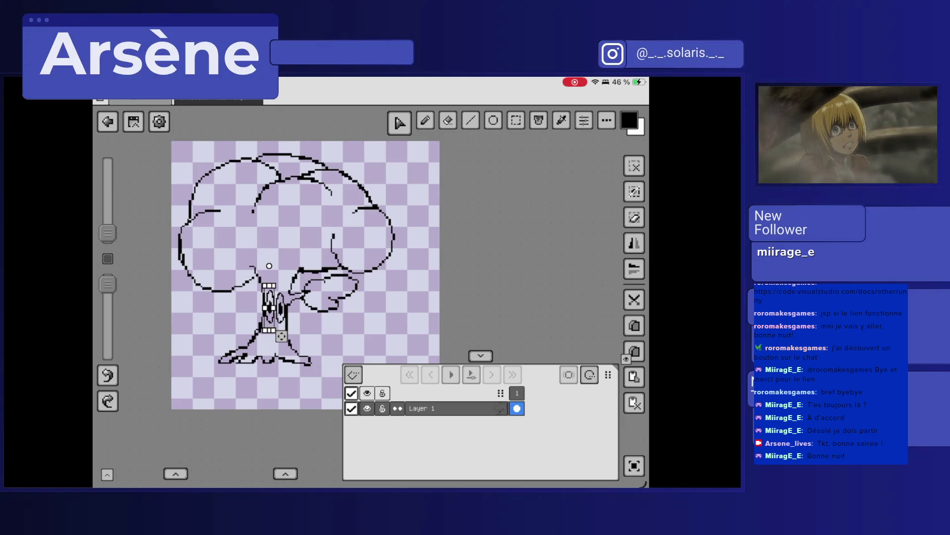
pyautogui.scroll(5, 265, 296)
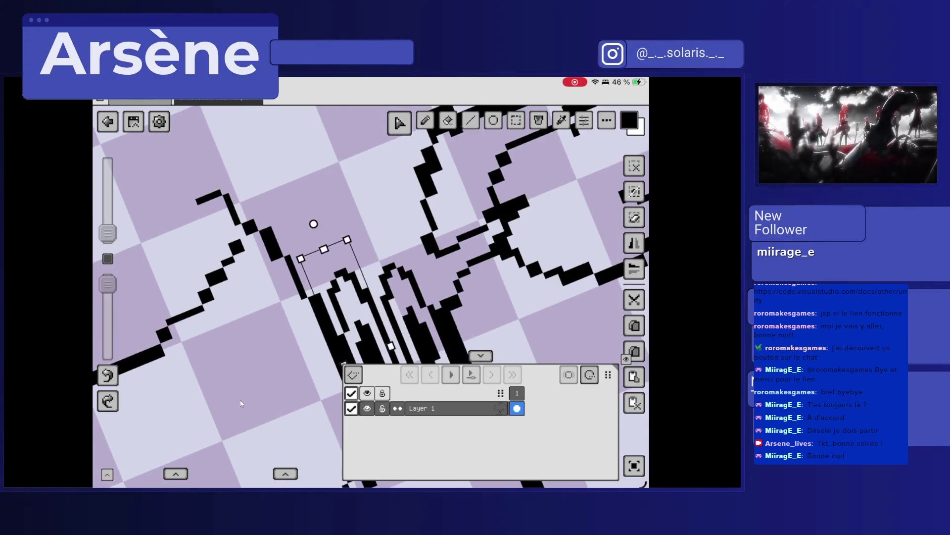
# Clear the rectangular selection around the trunk and return to the brush.
pyautogui.click(425, 120)
pyautogui.press('b')
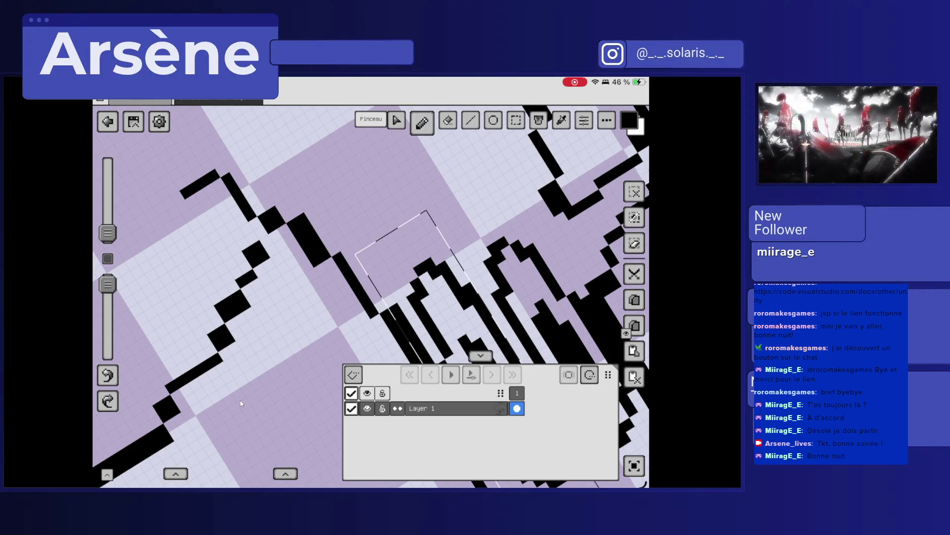
pyautogui.press('m')
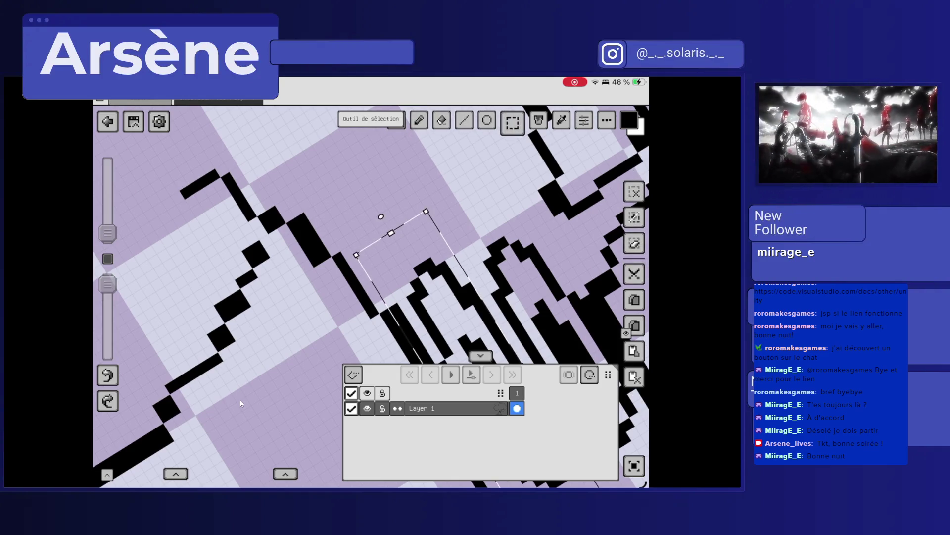
pyautogui.hotkey('ctrl', 'd')
pyautogui.press('b')
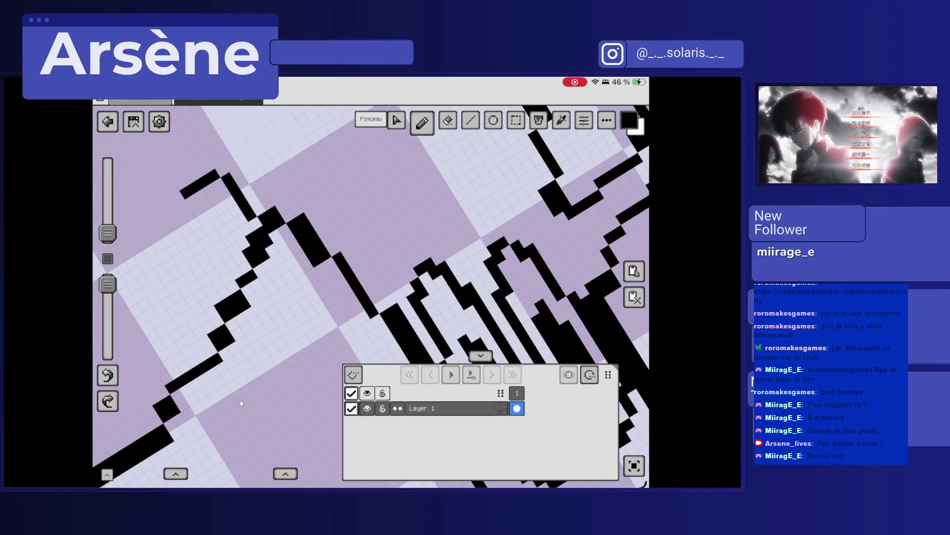
# Erase the stray left stroke above the trunk with the Gomme eraser.
pyautogui.scroll(-5, 240, 400)
pyautogui.scroll(-2, 239, 400)
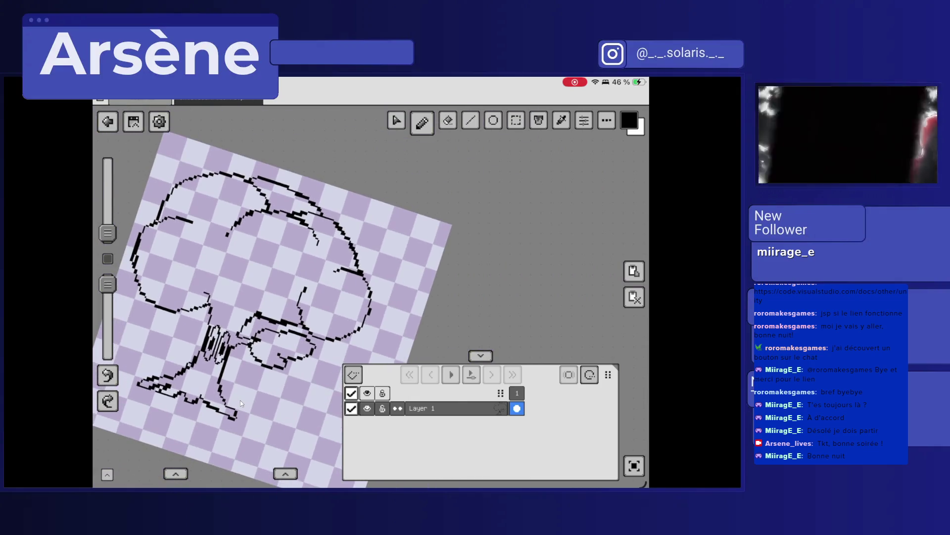
pyautogui.scroll(8, 240, 400)
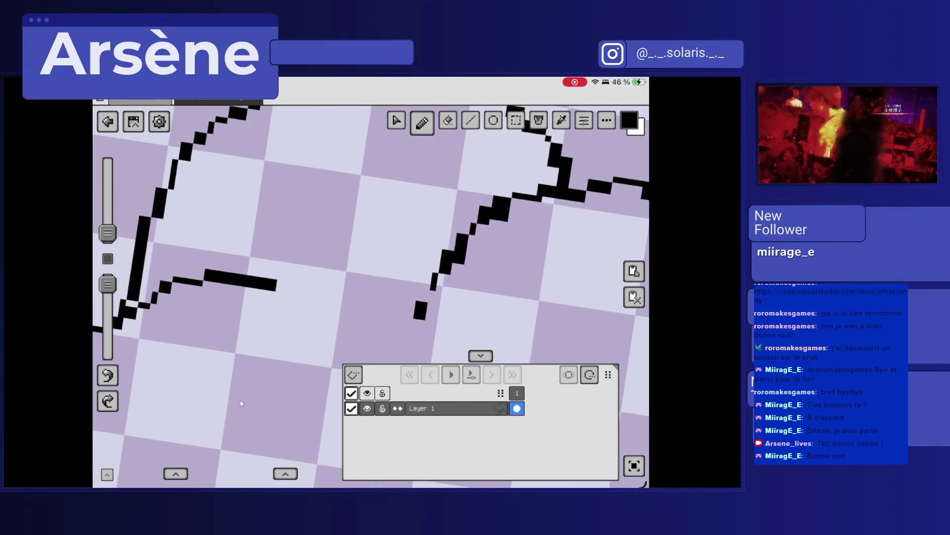
pyautogui.scroll(-6, 240, 403)
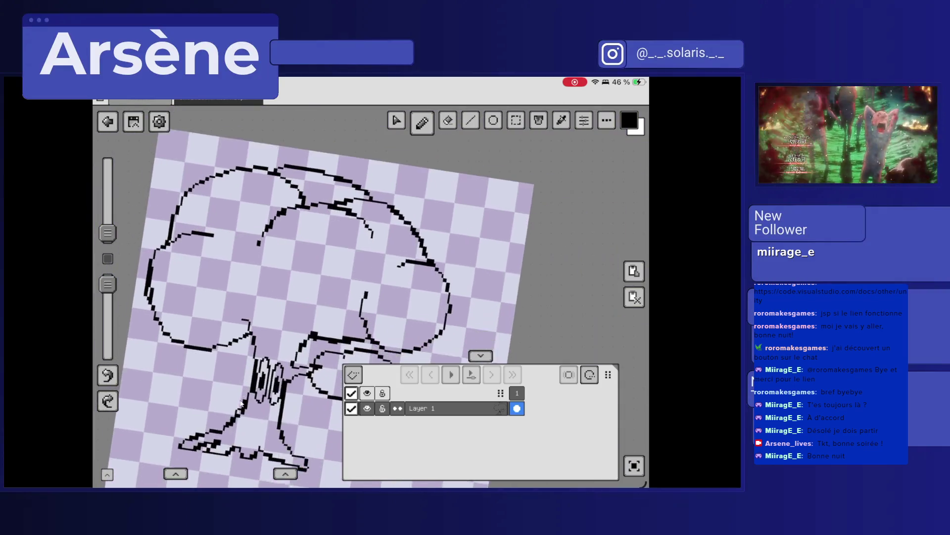
pyautogui.scroll(8, 241, 403)
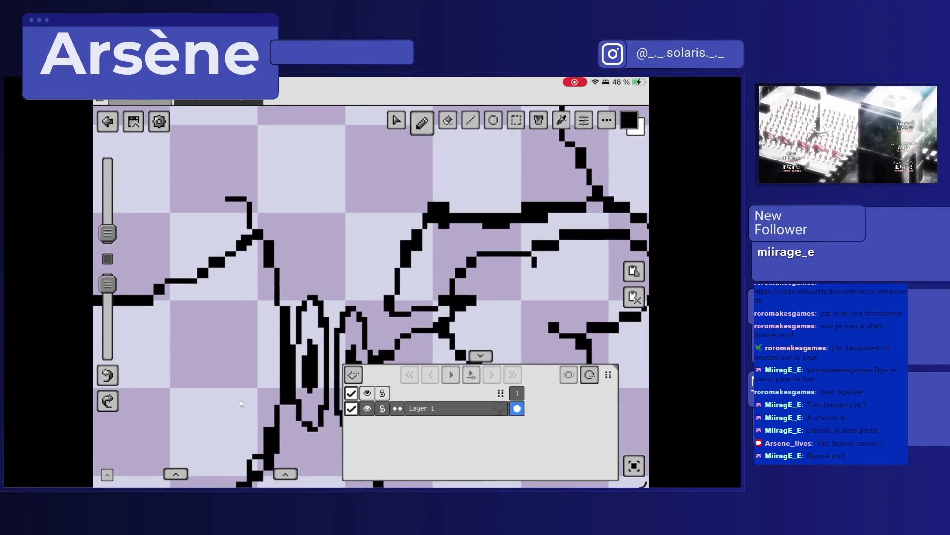
pyautogui.click(445, 121)
pyautogui.moveTo(233, 191)
pyautogui.mouseDown()
pyautogui.moveTo(269, 198)
pyautogui.moveTo(269, 237)
pyautogui.mouseUp()
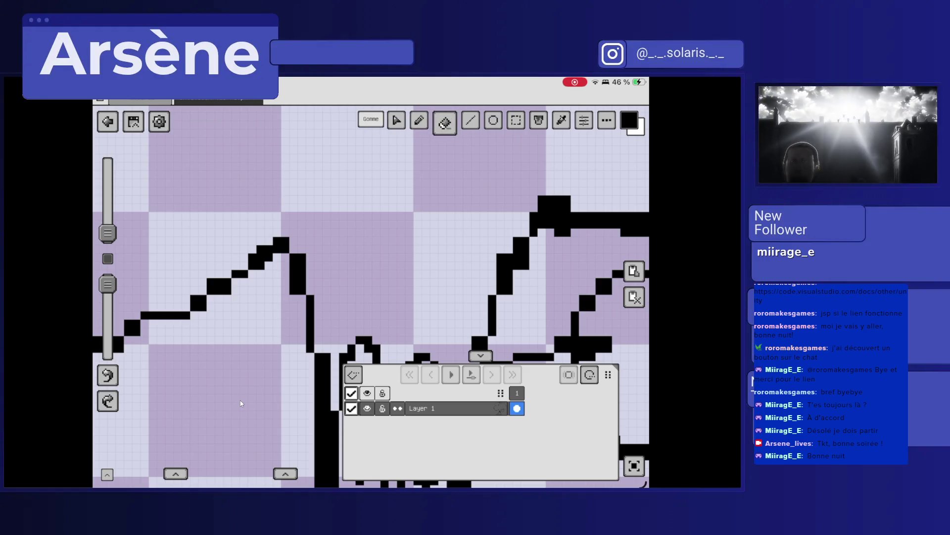
pyautogui.scroll(-6, 241, 404)
pyautogui.scroll(6, 241, 403)
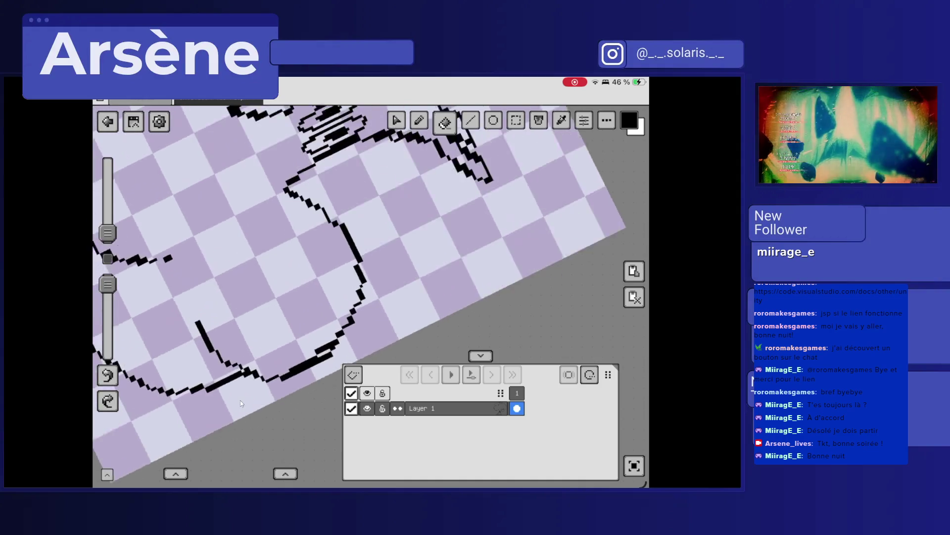
# Draw a new black line along the tree outline with the brush.
pyautogui.press('b')
pyautogui.moveTo(303, 142); pyautogui.dragTo(289, 221)
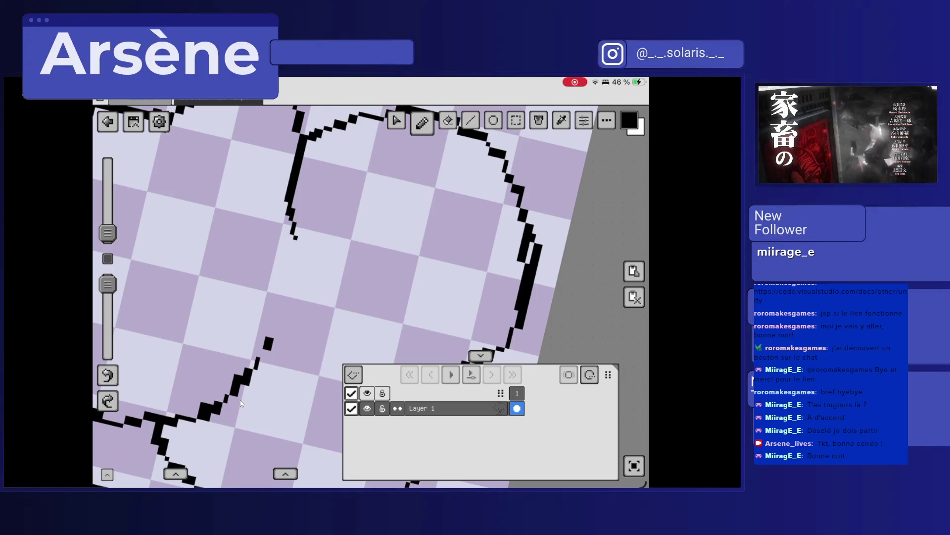
pyautogui.scroll(-4, 240, 400)
pyautogui.scroll(-5, 240, 400)
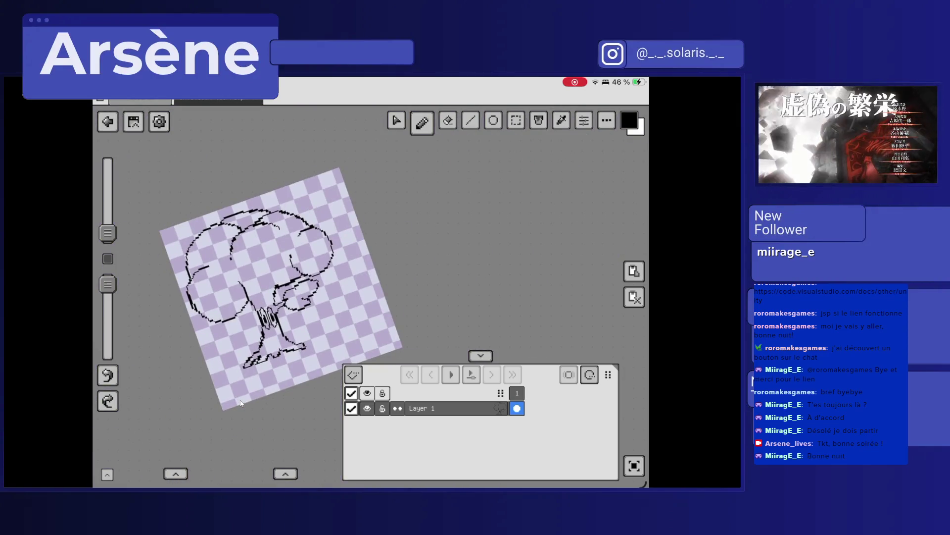
pyautogui.scroll(2, 242, 403)
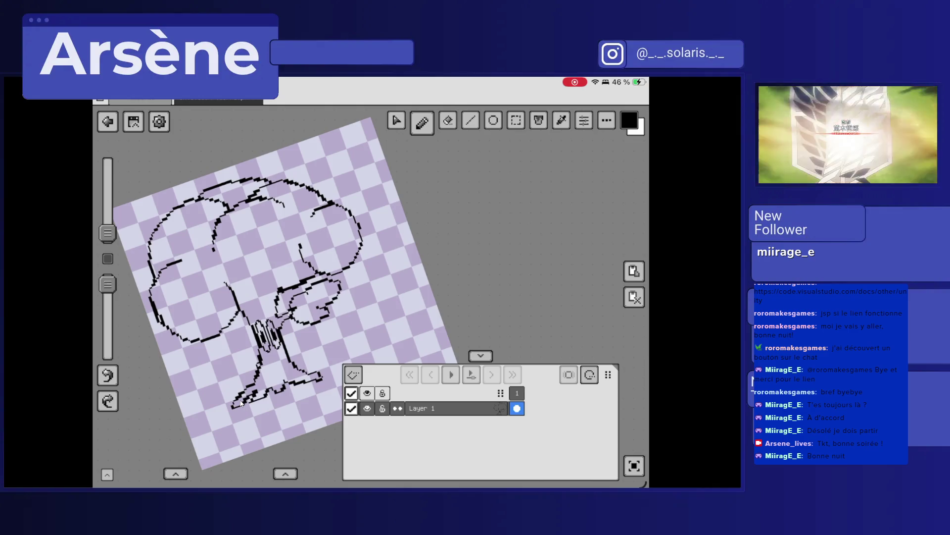
# Draw a diagonal black line near the trunk and add small marks along the trunk and branch.
pyautogui.scroll(5, 240, 403)
pyautogui.moveTo(304, 285); pyautogui.dragTo(296, 295)
pyautogui.moveTo(319, 254)
pyautogui.mouseDown()
pyautogui.moveTo(293, 290)
pyautogui.moveTo(300, 284)
pyautogui.mouseUp()
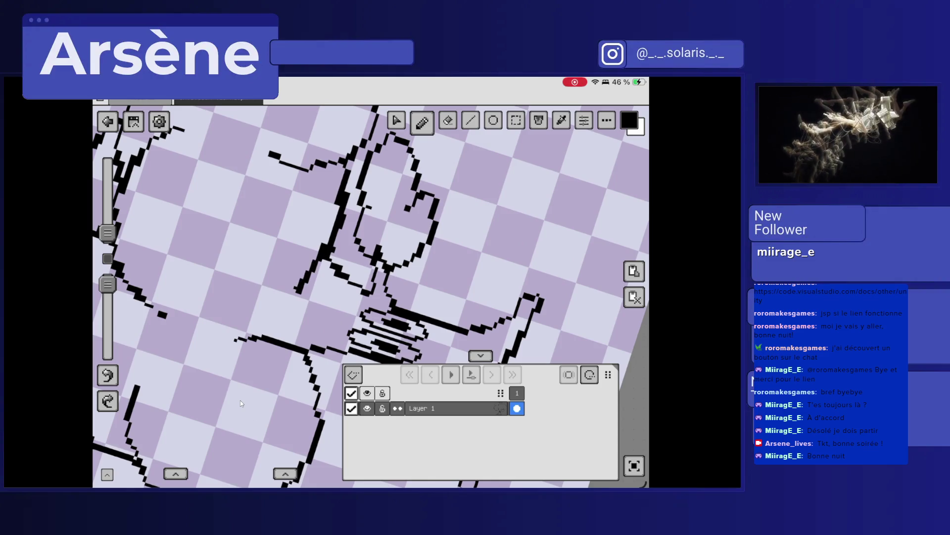
pyautogui.scroll(3, 239, 400)
pyautogui.moveTo(289, 177); pyautogui.dragTo(315, 164)
pyautogui.scroll(3, 240, 400)
pyautogui.scroll(3, 241, 403)
pyautogui.moveTo(361, 263)
pyautogui.mouseDown()
pyautogui.moveTo(344, 281)
pyautogui.moveTo(317, 287)
pyautogui.mouseUp()
# Thicken the canopy outline's upper-left edge with more black pixels.
pyautogui.scroll(-10, 240, 403)
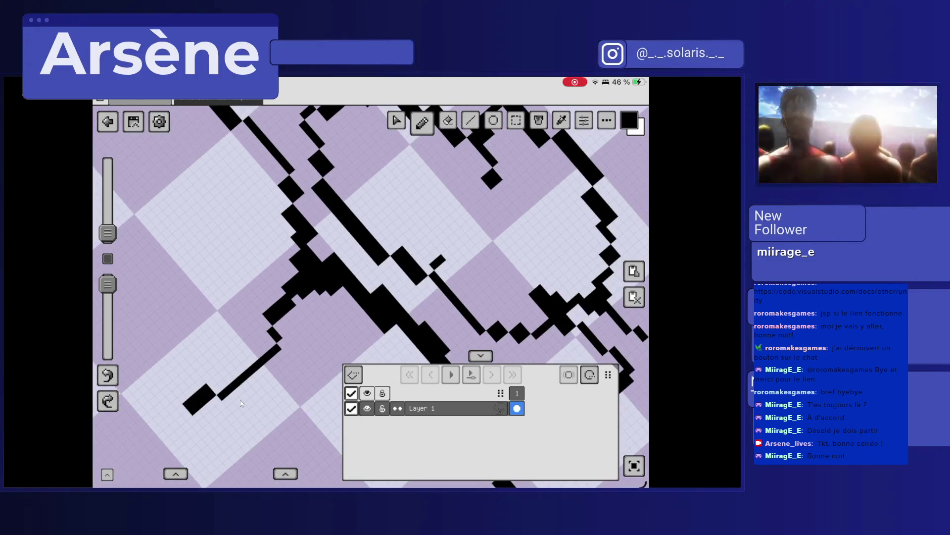
pyautogui.scroll(5, 241, 403)
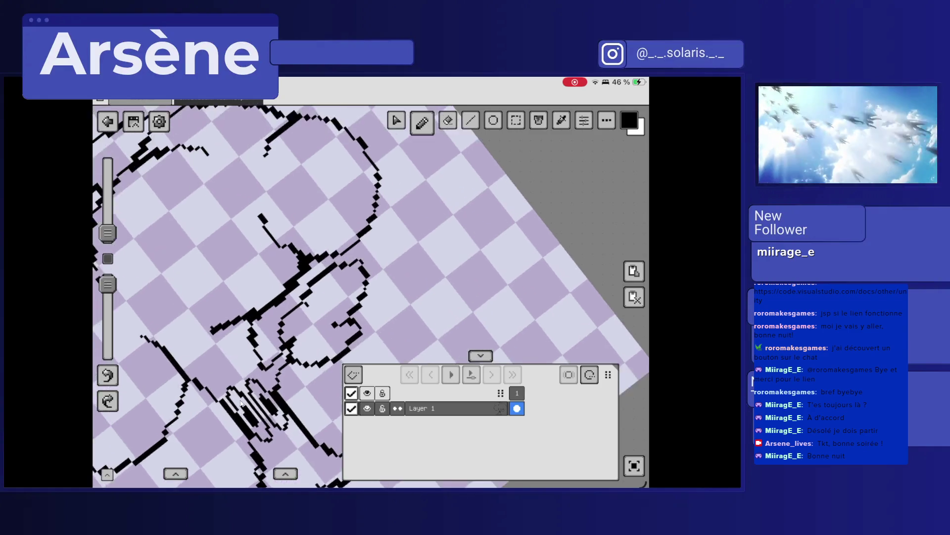
pyautogui.scroll(5, 241, 404)
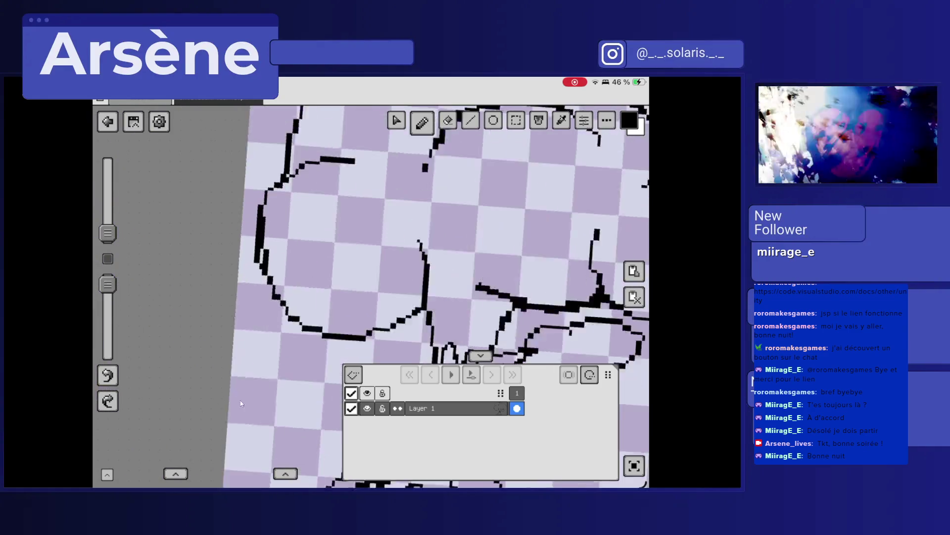
pyautogui.moveTo(263, 154); pyautogui.dragTo(261, 175)
pyautogui.moveTo(285, 128)
pyautogui.mouseDown()
pyautogui.moveTo(271, 149)
pyautogui.moveTo(275, 127)
pyautogui.moveTo(268, 168)
pyautogui.mouseUp()
# Zoom in and out of the canvas to check the wider canopy line art.
pyautogui.scroll(-5, 240, 402)
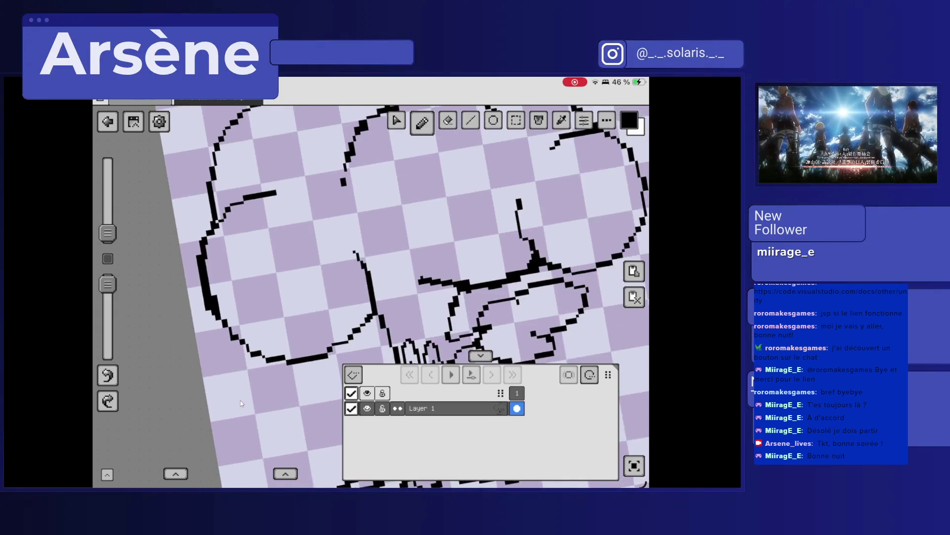
pyautogui.scroll(5, 239, 400)
pyautogui.scroll(-2, 241, 403)
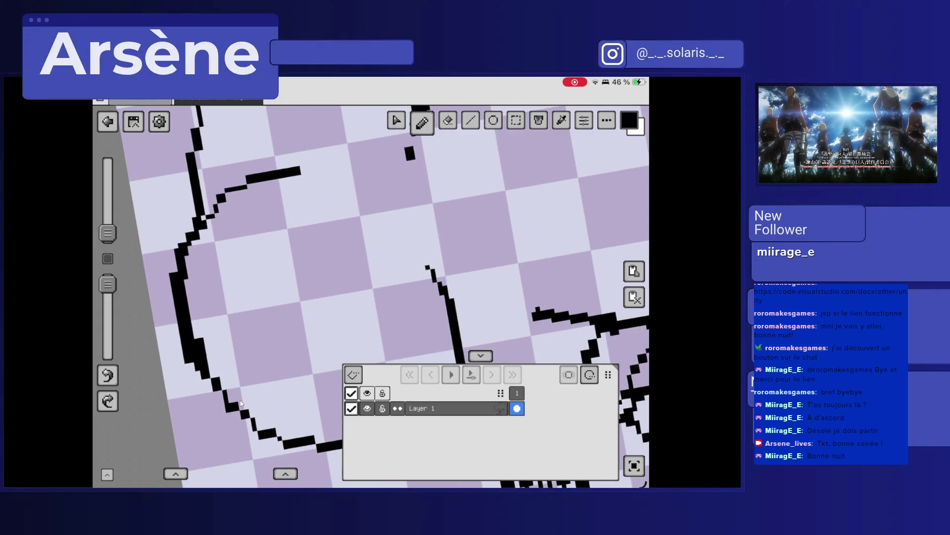
pyautogui.scroll(5, 242, 403)
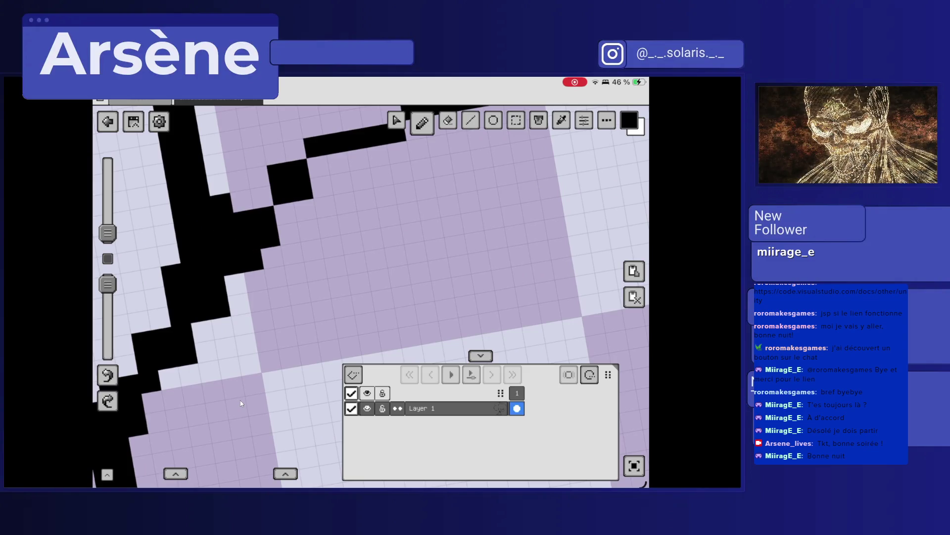
pyautogui.scroll(-3, 241, 403)
pyautogui.scroll(-3, 239, 400)
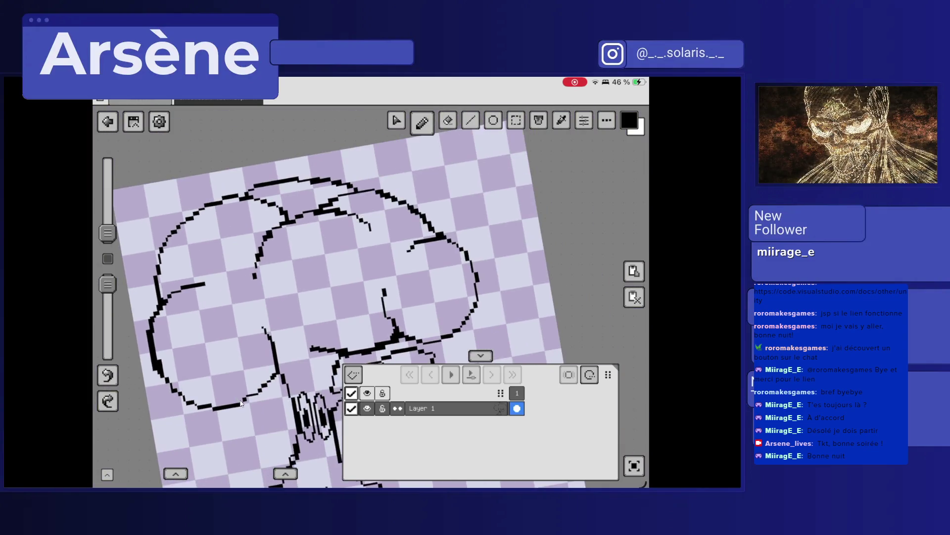
pyautogui.scroll(8, 240, 400)
pyautogui.scroll(2, 240, 400)
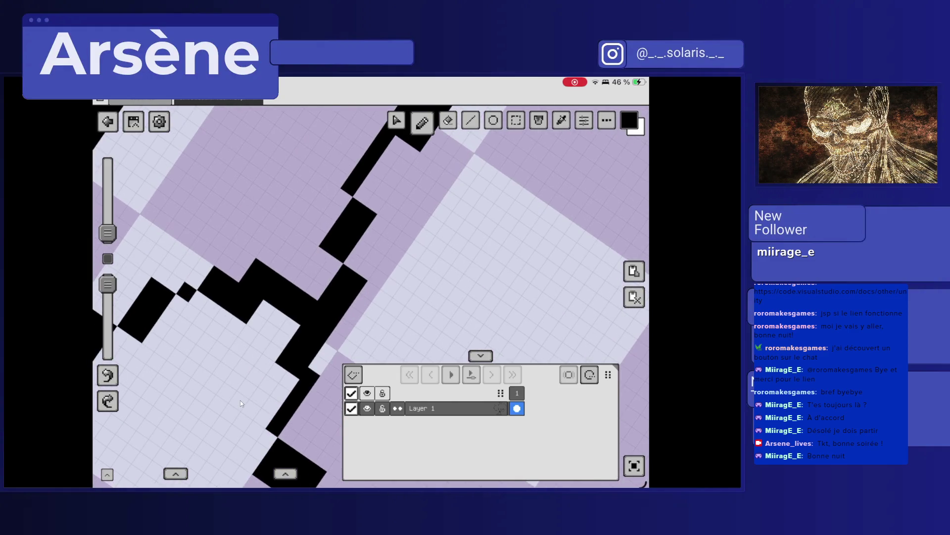
pyautogui.scroll(-5, 240, 400)
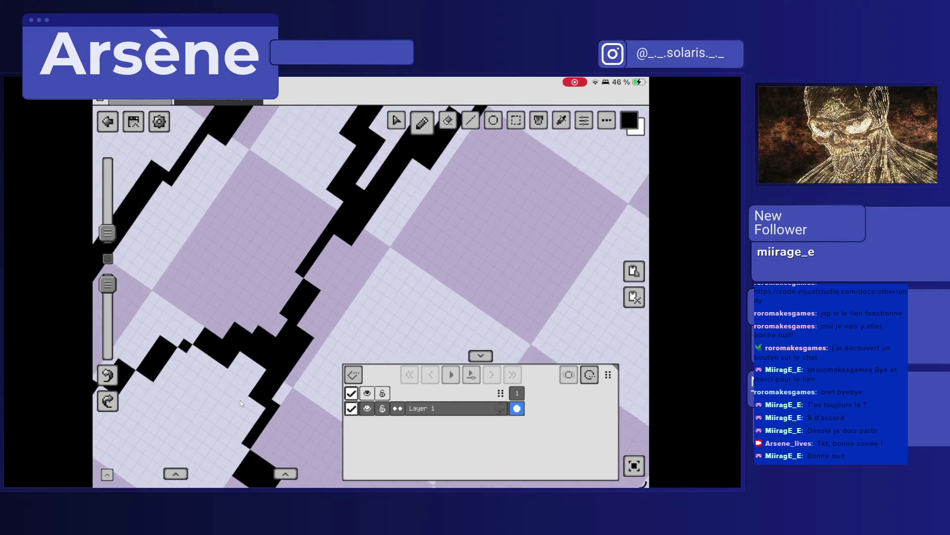
pyautogui.scroll(-3, 240, 400)
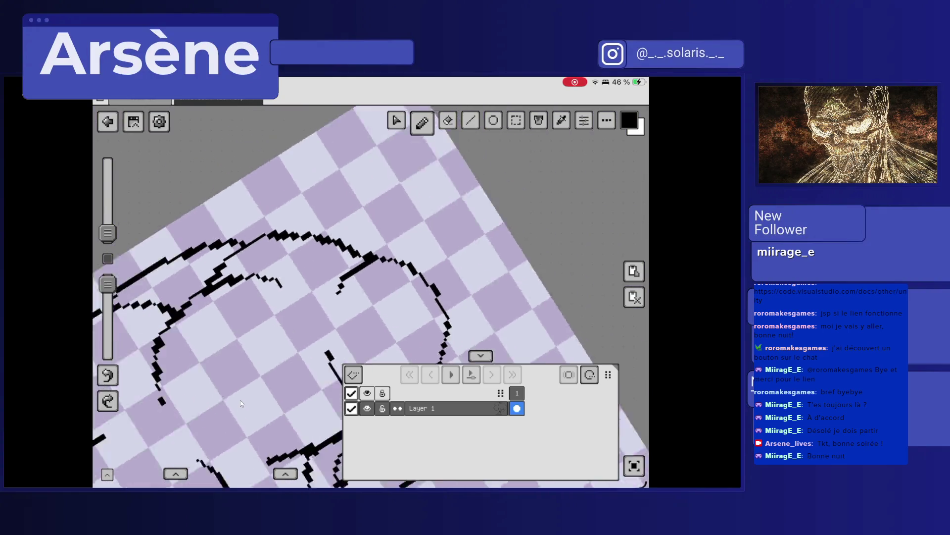
pyautogui.scroll(3, 240, 400)
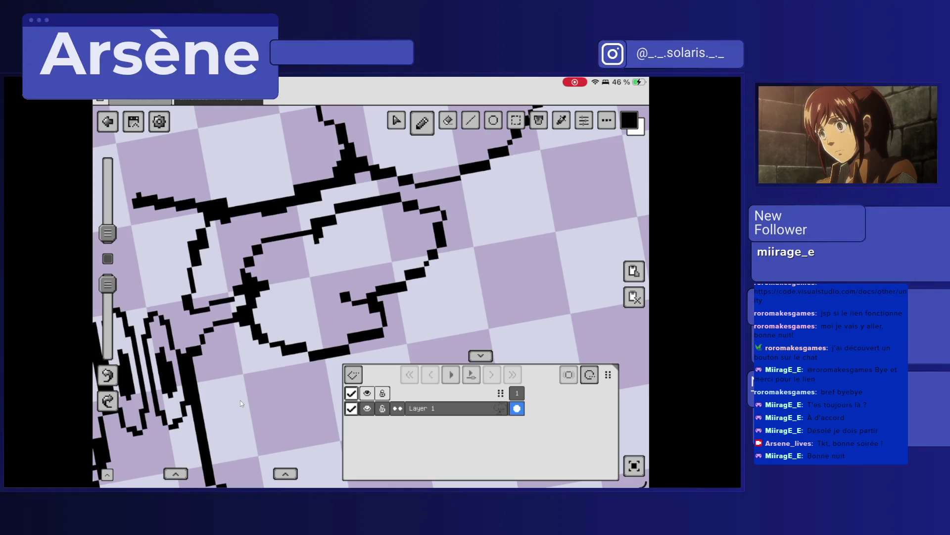
# Zoom out to the whole tree and add an empty Layer 2 above Layer 1.
pyautogui.scroll(-5, 239, 400)
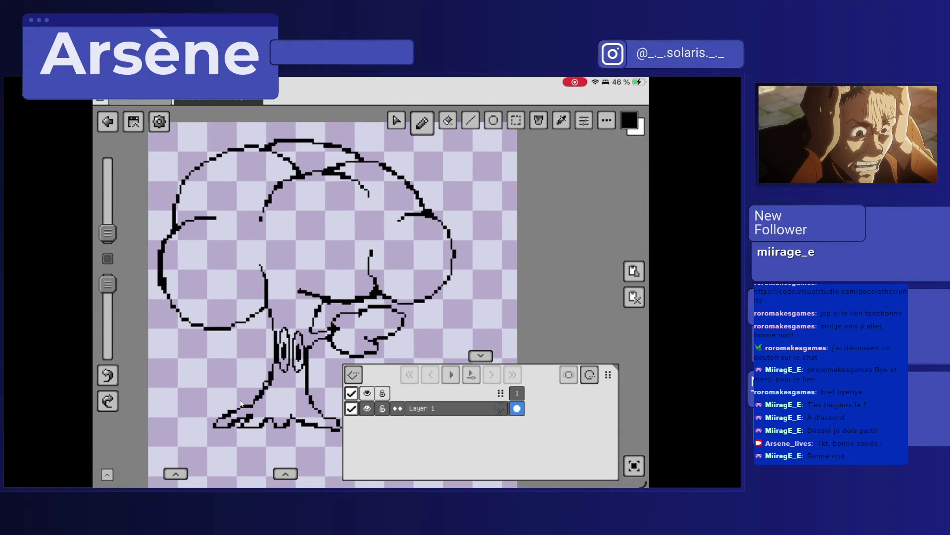
pyautogui.click(354, 374)
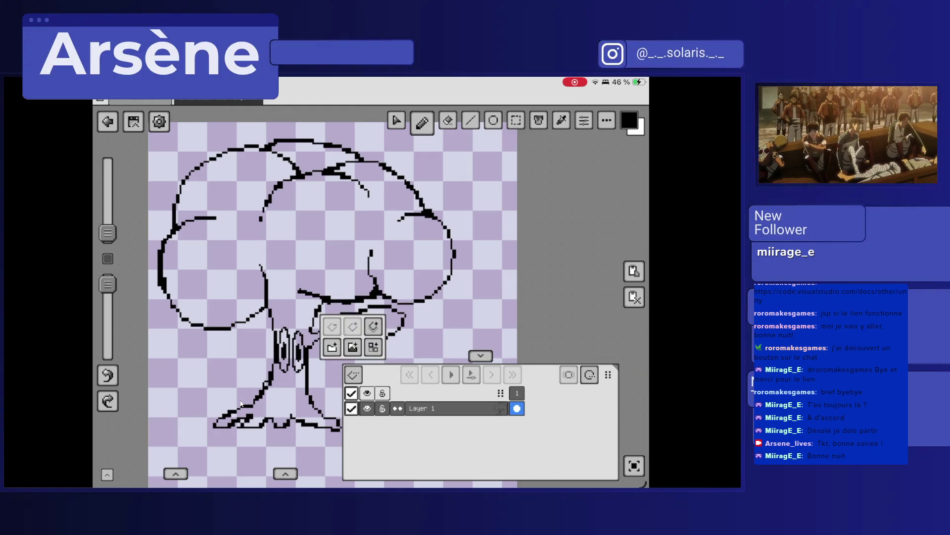
pyautogui.click(332, 346)
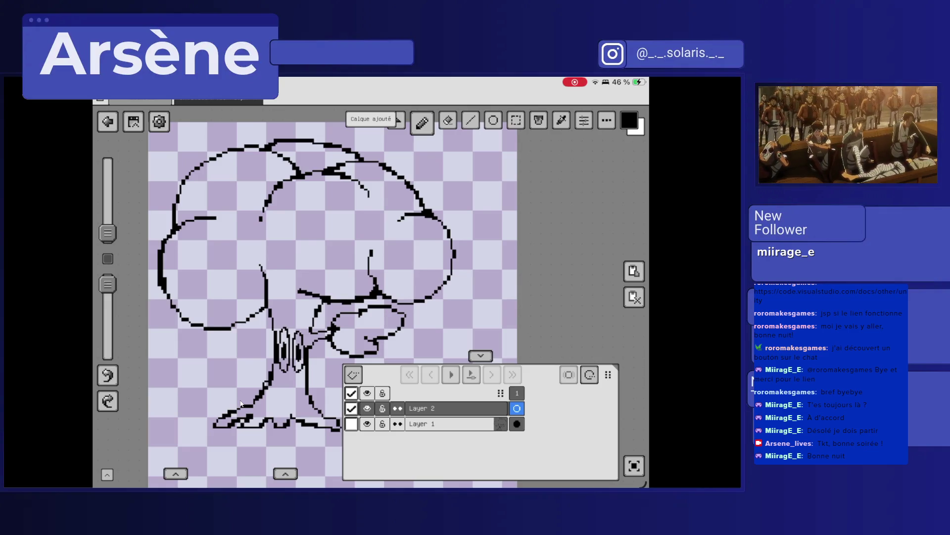
pyautogui.click(629, 121)
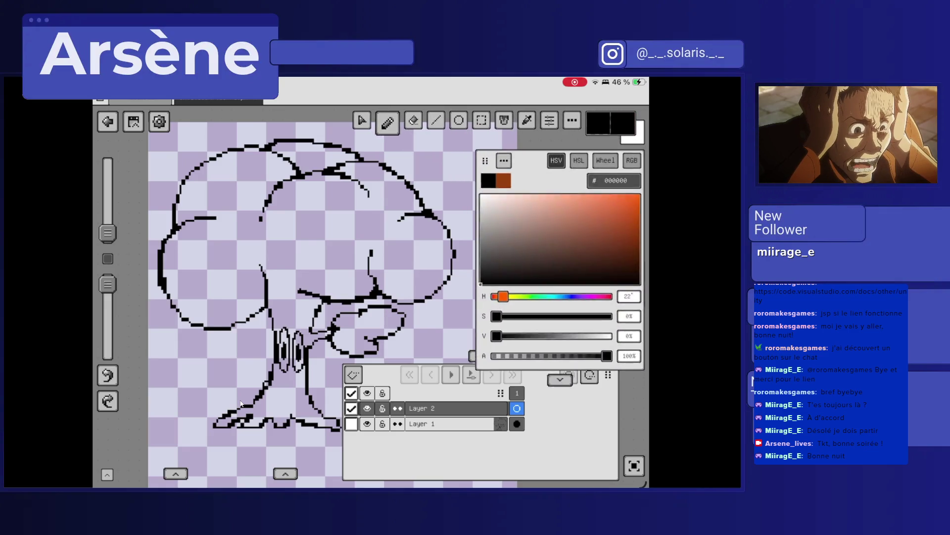
# Pick light pink DBA8FF, enlarge the brush and paint a fill inside the canopy.
pyautogui.moveTo(508, 289); pyautogui.dragTo(582, 290)
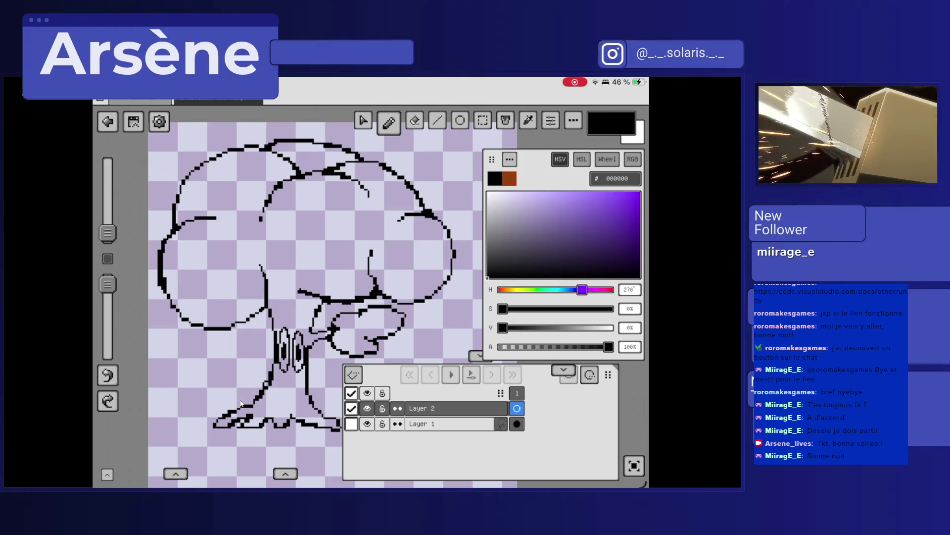
pyautogui.click(539, 191)
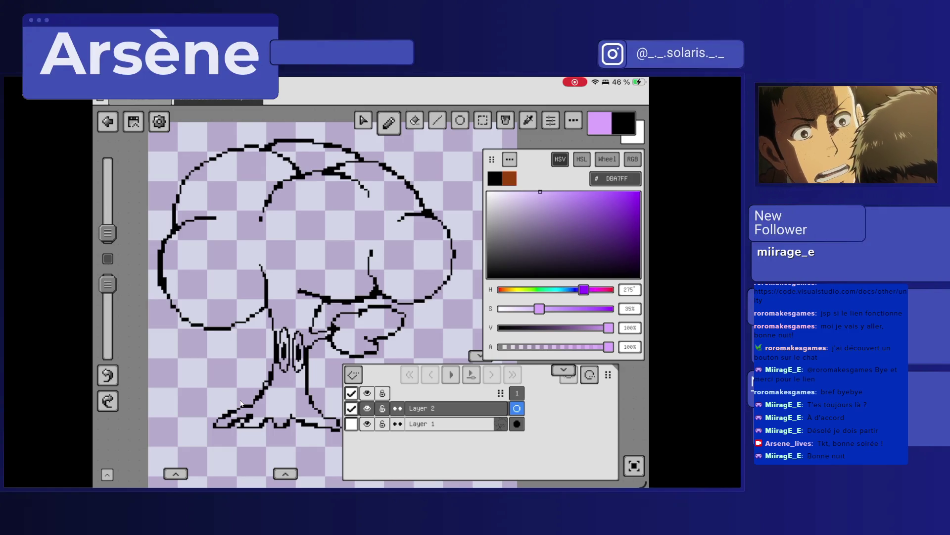
pyautogui.moveTo(107, 233); pyautogui.dragTo(108, 212)
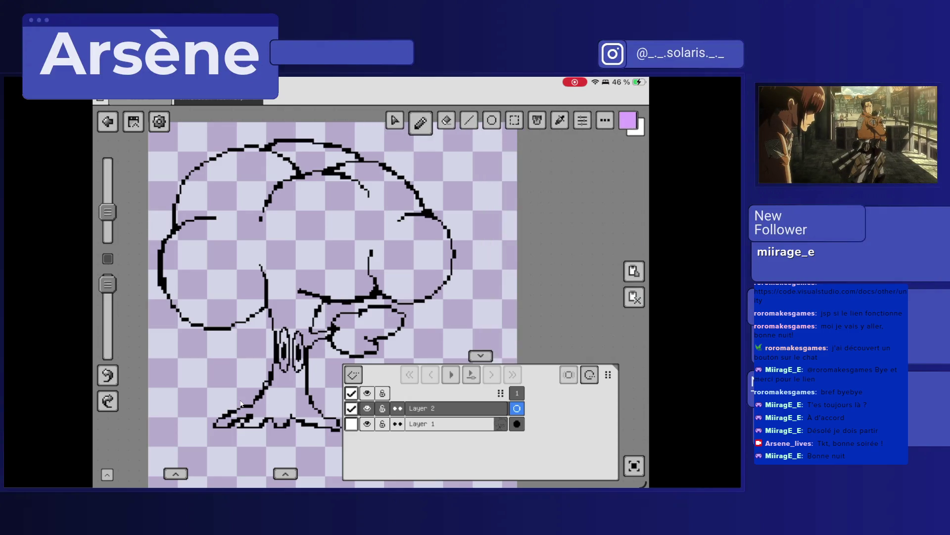
pyautogui.moveTo(287, 211); pyautogui.dragTo(285, 245)
pyautogui.moveTo(107, 211); pyautogui.dragTo(107, 191)
pyautogui.moveTo(307, 203)
pyautogui.mouseDown()
pyautogui.moveTo(277, 238)
pyautogui.moveTo(327, 218)
pyautogui.moveTo(335, 232)
pyautogui.mouseUp()
pyautogui.moveTo(270, 198); pyautogui.dragTo(260, 222)
# Move Layer 2 beneath the line art layer and spread the pink fill across the canopy.
pyautogui.moveTo(450, 408); pyautogui.dragTo(450, 424)
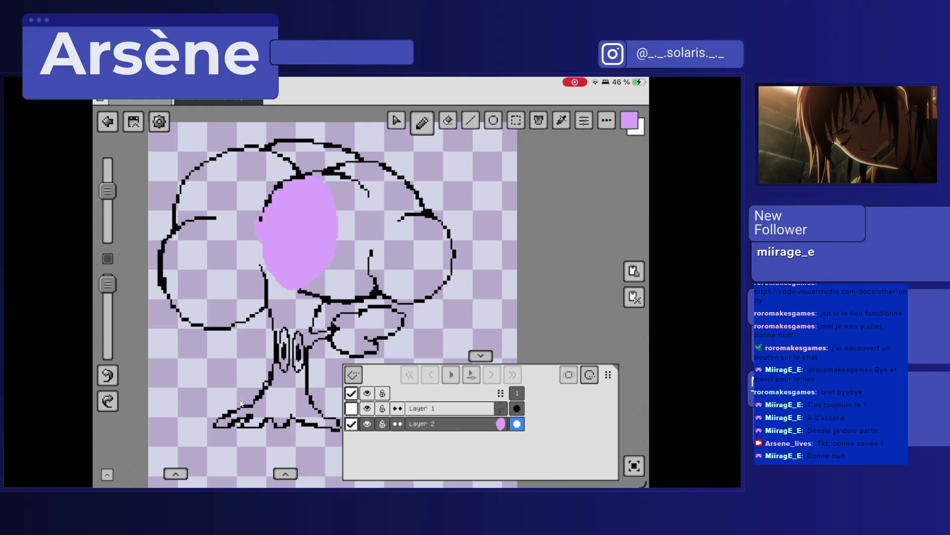
pyautogui.moveTo(330, 164)
pyautogui.mouseDown()
pyautogui.moveTo(352, 262)
pyautogui.moveTo(329, 285)
pyautogui.moveTo(342, 294)
pyautogui.mouseUp()
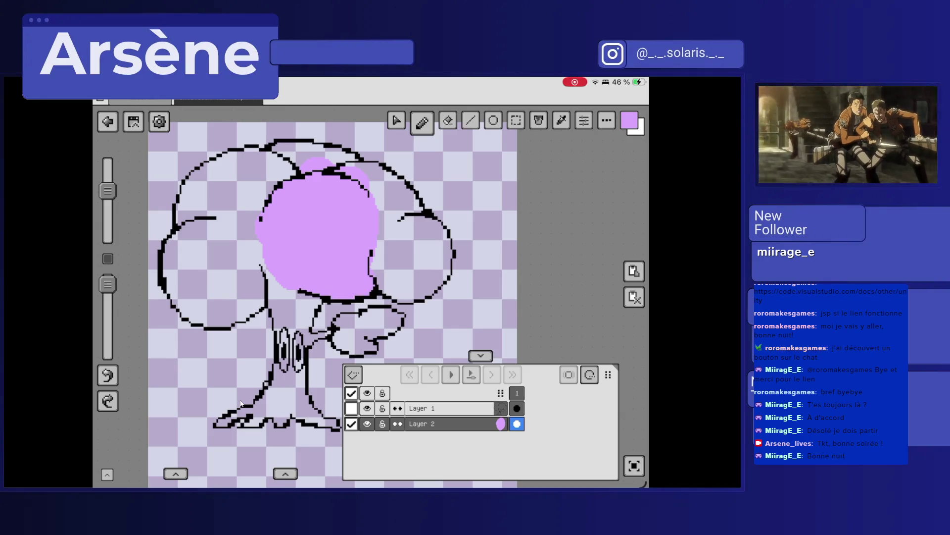
pyautogui.click(629, 121)
pyautogui.moveTo(608, 328); pyautogui.dragTo(583, 328)
# Set the colour to dark purple 9B64C2, test a stroke and undo it.
pyautogui.moveTo(540, 309); pyautogui.dragTo(554, 308)
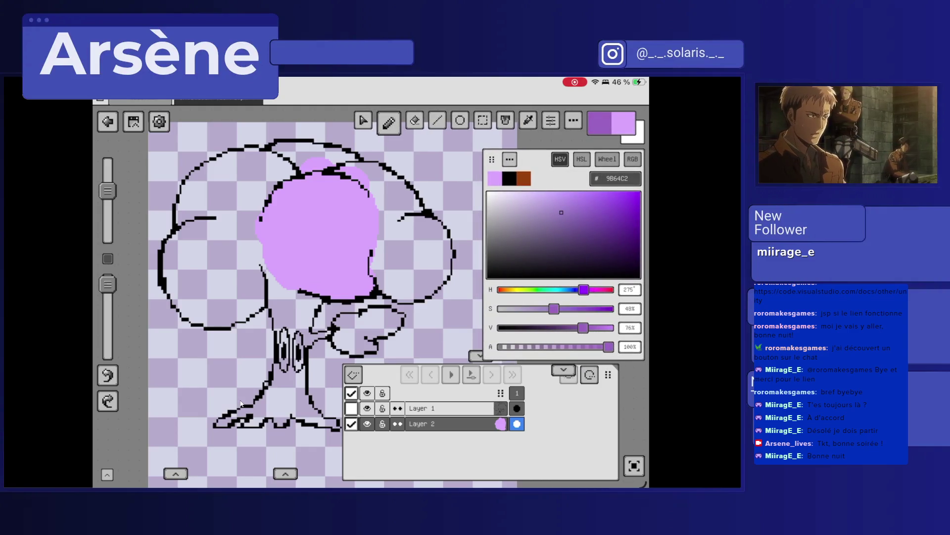
pyautogui.scroll(5, 241, 404)
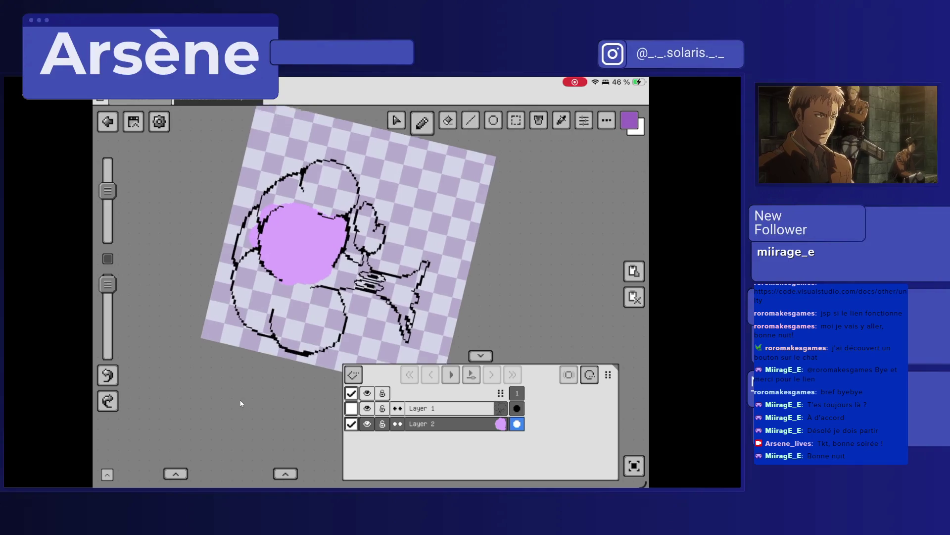
pyautogui.scroll(3, 241, 403)
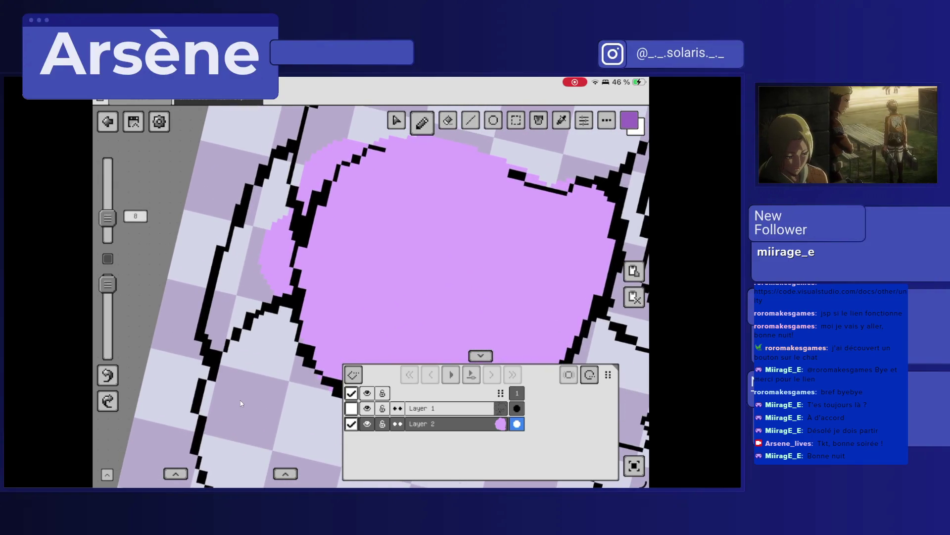
pyautogui.moveTo(268, 198)
pyautogui.mouseDown()
pyautogui.moveTo(250, 260)
pyautogui.moveTo(280, 173)
pyautogui.moveTo(300, 153)
pyautogui.mouseUp()
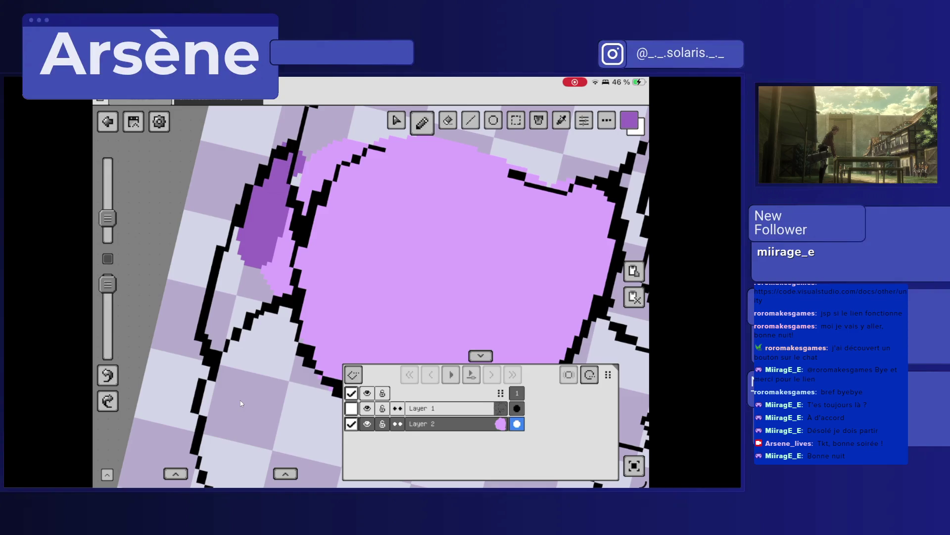
pyautogui.hotkey('ctrl', 'z')
pyautogui.hscroll(2, 241, 403)
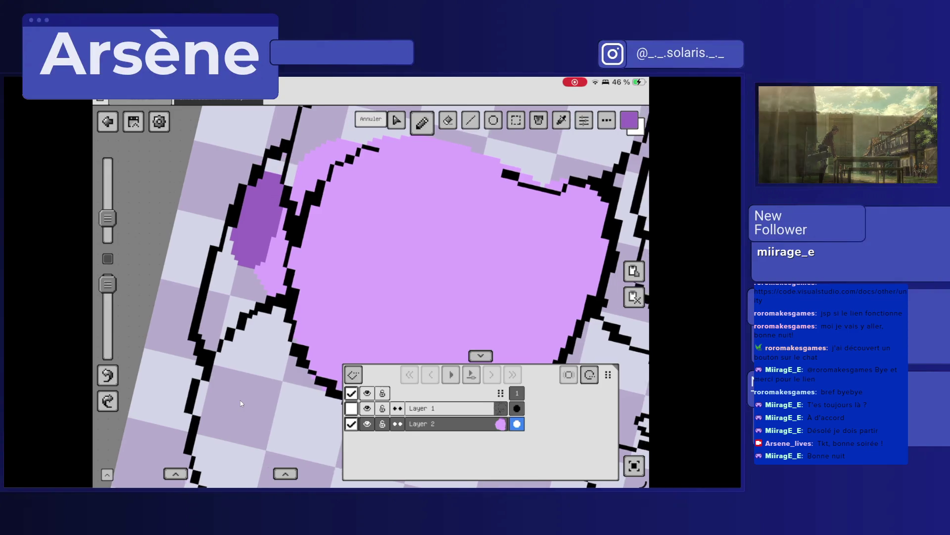
pyautogui.hotkey('ctrl', 'z')
# Add a new Layer 3 and move it below Layer 2.
pyautogui.click(353, 375)
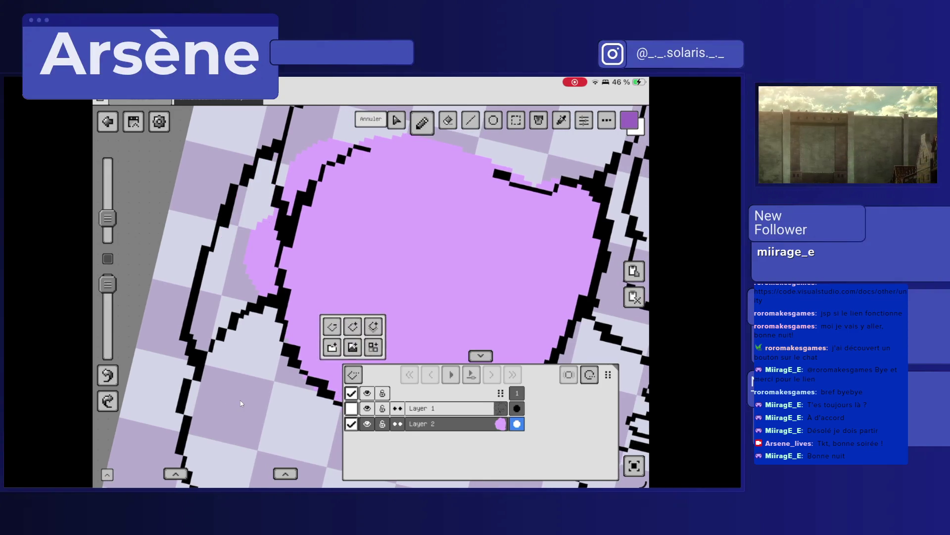
pyautogui.click(352, 336)
pyautogui.moveTo(436, 424)
pyautogui.mouseDown()
pyautogui.moveTo(436, 449)
pyautogui.moveTo(435, 423)
pyautogui.moveTo(436, 439)
pyautogui.mouseUp()
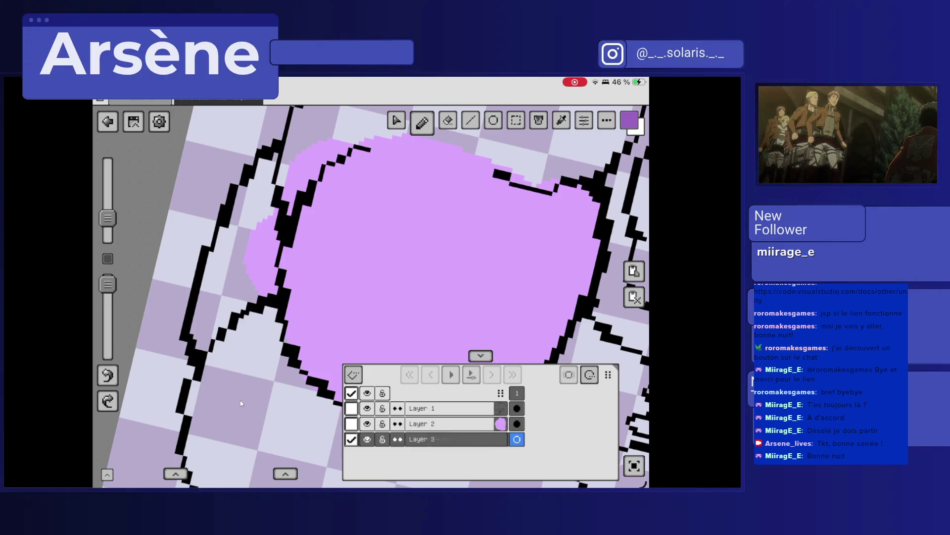
# Paint dark purple shading down the canopy's left edge on Layer 3 with brush size 2.
pyautogui.moveTo(267, 178); pyautogui.dragTo(243, 218)
pyautogui.moveTo(108, 218); pyautogui.dragTo(107, 230)
pyautogui.moveTo(253, 225); pyautogui.dragTo(246, 245)
pyautogui.moveTo(269, 174)
pyautogui.mouseDown()
pyautogui.moveTo(274, 159)
pyautogui.moveTo(258, 171)
pyautogui.mouseUp()
pyautogui.moveTo(242, 218)
pyautogui.mouseDown()
pyautogui.moveTo(215, 292)
pyautogui.moveTo(208, 287)
pyautogui.mouseUp()
pyautogui.moveTo(213, 253)
pyautogui.mouseDown()
pyautogui.moveTo(195, 349)
pyautogui.moveTo(206, 351)
pyautogui.mouseUp()
pyautogui.moveTo(218, 290)
pyautogui.mouseDown()
pyautogui.moveTo(208, 327)
pyautogui.moveTo(235, 292)
pyautogui.moveTo(224, 326)
pyautogui.moveTo(248, 287)
pyautogui.moveTo(258, 291)
pyautogui.moveTo(240, 289)
pyautogui.mouseUp()
pyautogui.moveTo(245, 247); pyautogui.dragTo(233, 290)
pyautogui.moveTo(233, 265); pyautogui.dragTo(225, 292)
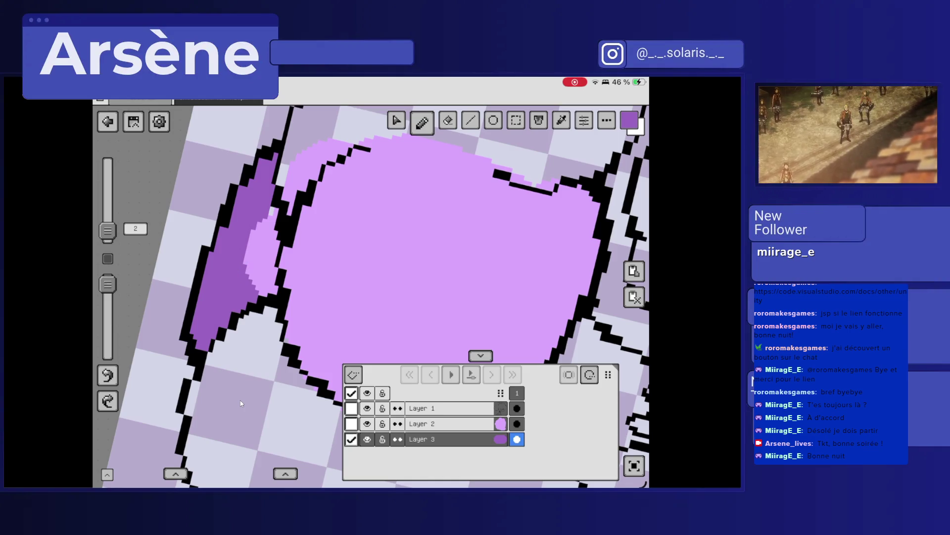
# On Layer 2, erase the pink pixels overlapping the dark shading with a 1-pixel eraser.
pyautogui.click(451, 424)
pyautogui.click(450, 423)
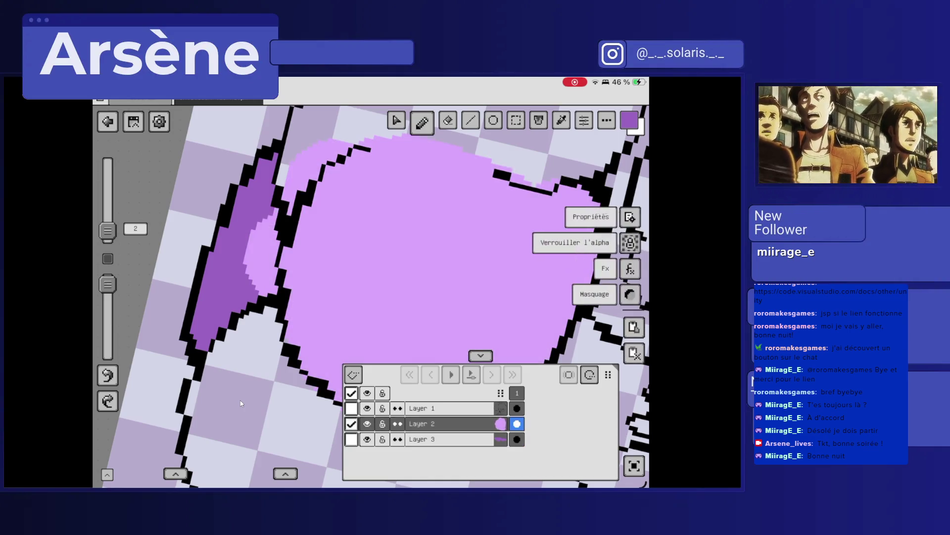
pyautogui.click(448, 121)
pyautogui.click(445, 122)
pyautogui.moveTo(254, 243)
pyautogui.mouseDown()
pyautogui.moveTo(250, 270)
pyautogui.moveTo(276, 208)
pyautogui.mouseUp()
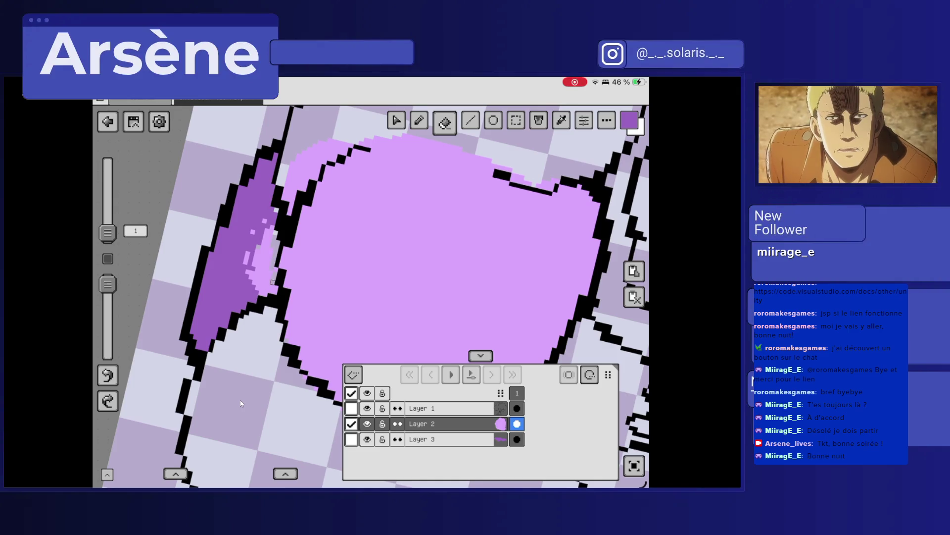
pyautogui.click(262, 288)
pyautogui.moveTo(274, 241)
pyautogui.mouseDown()
pyautogui.moveTo(255, 259)
pyautogui.moveTo(256, 291)
pyautogui.mouseUp()
# Back on Layer 3, paint dark purple over the remaining light pink streak.
pyautogui.click(446, 439)
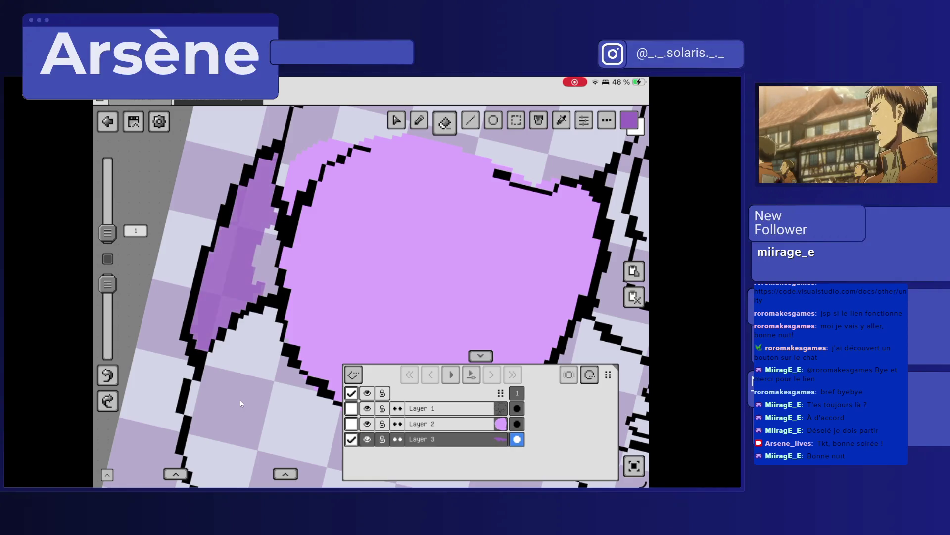
pyautogui.click(421, 121)
pyautogui.moveTo(276, 208)
pyautogui.mouseDown()
pyautogui.moveTo(265, 295)
pyautogui.moveTo(253, 260)
pyautogui.moveTo(272, 293)
pyautogui.mouseUp()
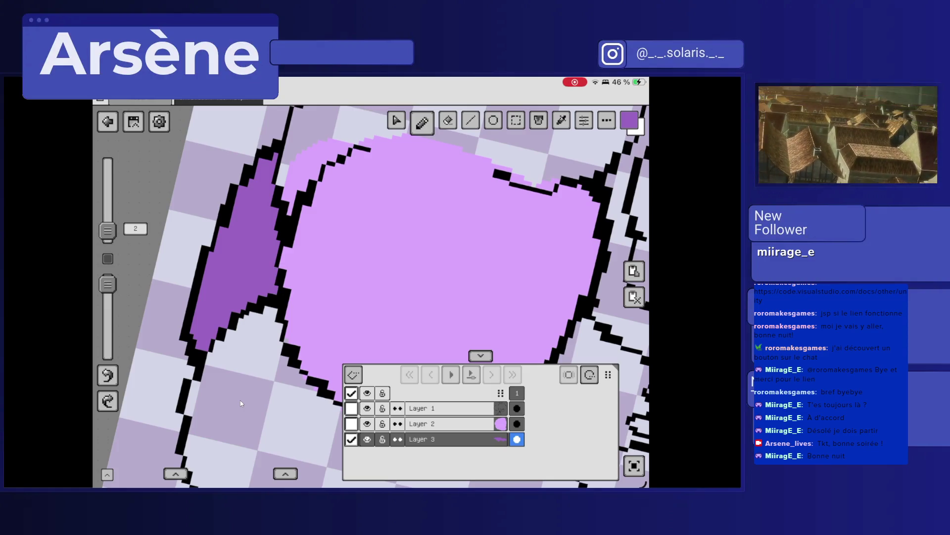
pyautogui.scroll(-5, 371, 287)
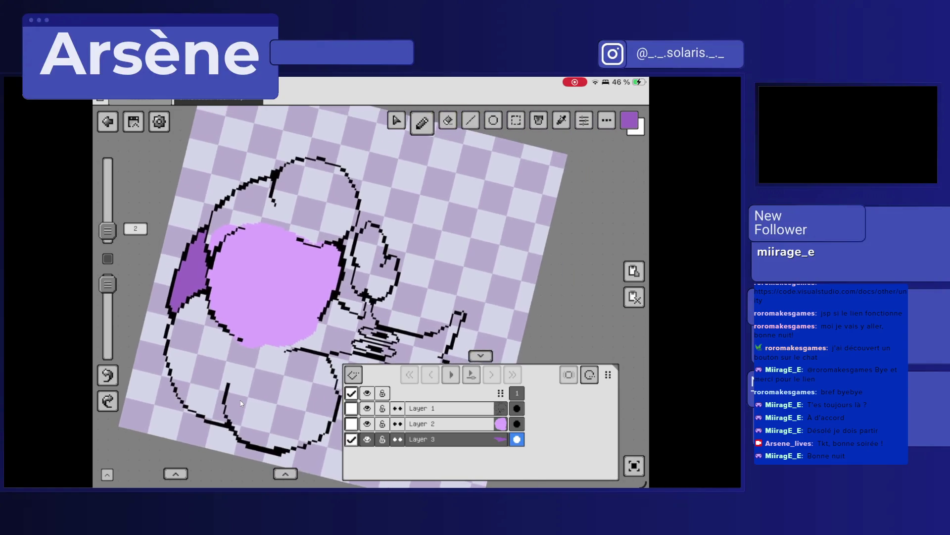
pyautogui.scroll(10, 372, 287)
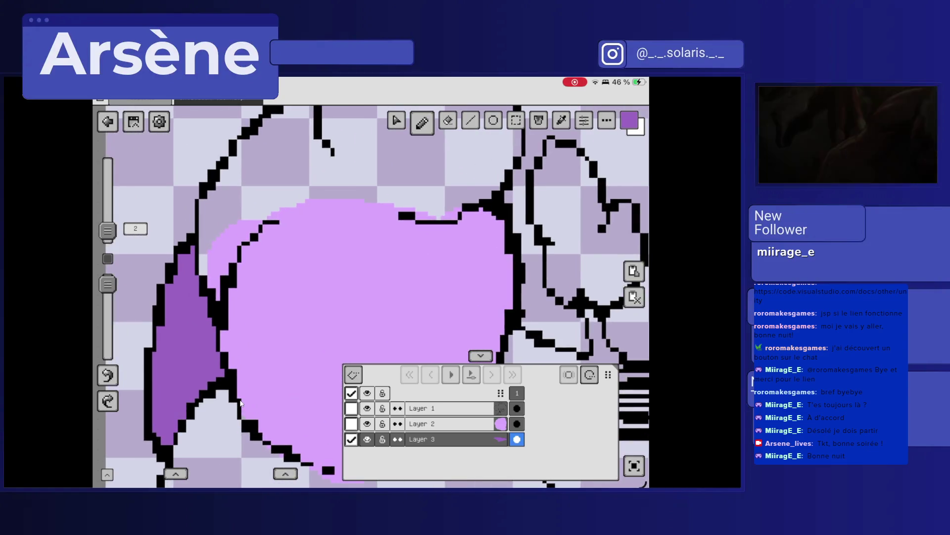
# Paint diagonal and vertical purple strokes across the canopy.
pyautogui.click(629, 120)
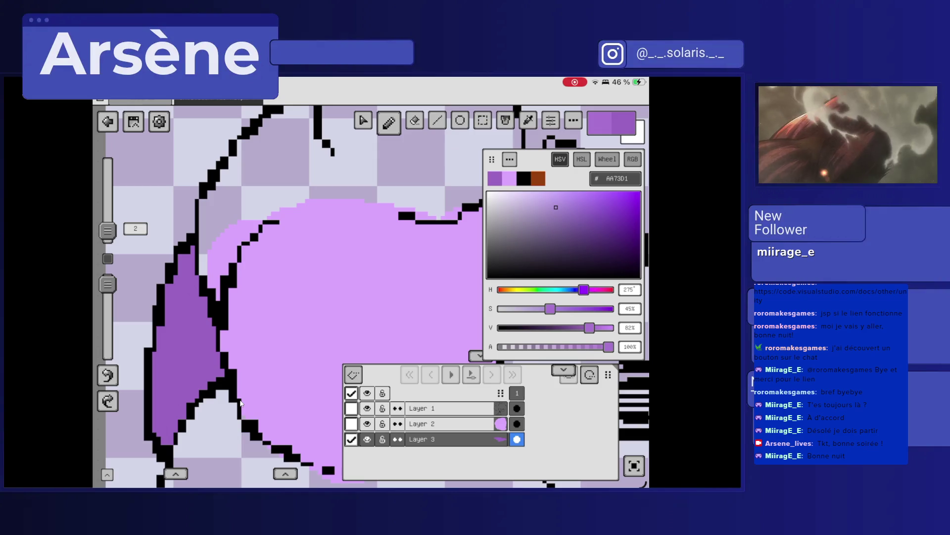
pyautogui.click(629, 121)
pyautogui.moveTo(279, 203); pyautogui.dragTo(301, 178)
pyautogui.moveTo(262, 220); pyautogui.dragTo(309, 182)
pyautogui.click(318, 152)
pyautogui.moveTo(317, 143)
pyautogui.mouseDown()
pyautogui.moveTo(309, 198)
pyautogui.moveTo(318, 196)
pyautogui.mouseUp()
pyautogui.moveTo(322, 152); pyautogui.dragTo(322, 198)
# Fill the outlined left section with purple, add a darker stripe, and erase the light lavender.
pyautogui.moveTo(317, 248); pyautogui.dragTo(300, 282)
pyautogui.moveTo(302, 241); pyautogui.dragTo(287, 258)
pyautogui.moveTo(289, 218); pyautogui.dragTo(263, 255)
pyautogui.moveTo(297, 198); pyautogui.dragTo(272, 227)
pyautogui.moveTo(273, 134)
pyautogui.mouseDown()
pyautogui.moveTo(205, 268)
pyautogui.moveTo(215, 356)
pyautogui.moveTo(198, 311)
pyautogui.mouseUp()
pyautogui.moveTo(198, 272)
pyautogui.mouseDown()
pyautogui.moveTo(195, 310)
pyautogui.moveTo(218, 190)
pyautogui.mouseUp()
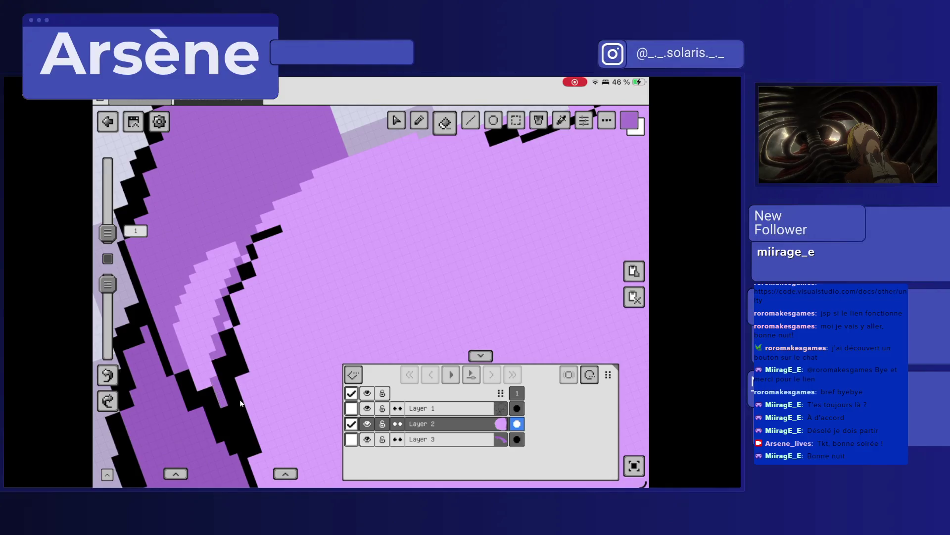
pyautogui.moveTo(245, 257)
pyautogui.mouseDown()
pyautogui.moveTo(225, 282)
pyautogui.moveTo(233, 247)
pyautogui.moveTo(213, 297)
pyautogui.moveTo(211, 254)
pyautogui.moveTo(183, 297)
pyautogui.moveTo(205, 381)
pyautogui.moveTo(208, 322)
pyautogui.moveTo(191, 338)
pyautogui.mouseUp()
# Switch to Layer 3 and sample the dark purple from the canvas with the pipette.
pyautogui.press('b')
pyautogui.press('i')
pyautogui.click(350, 256)
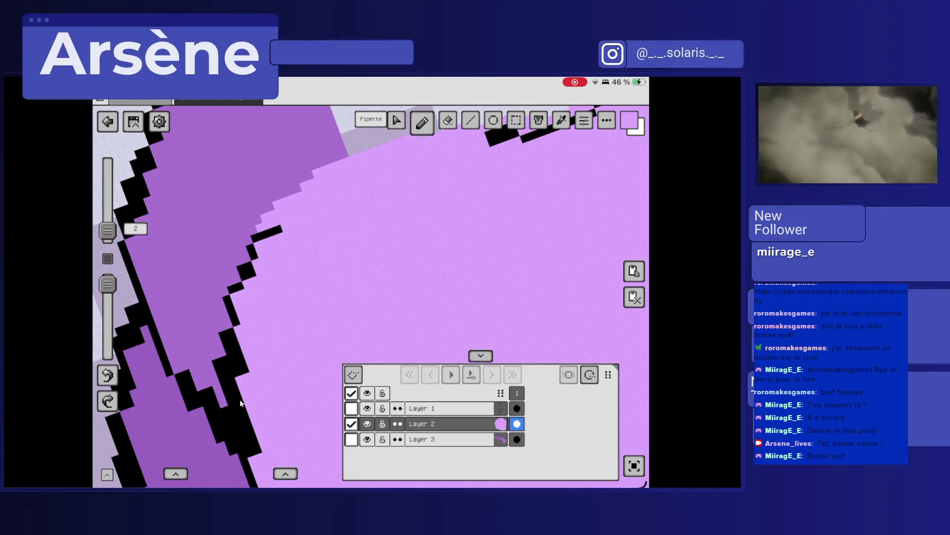
pyautogui.scroll(-5, 242, 403)
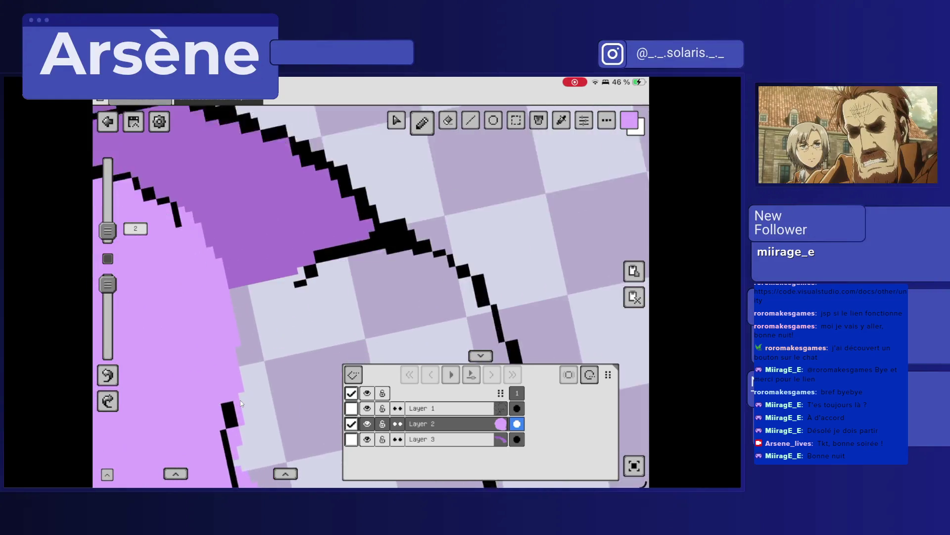
pyautogui.click(420, 439)
pyautogui.click(263, 178)
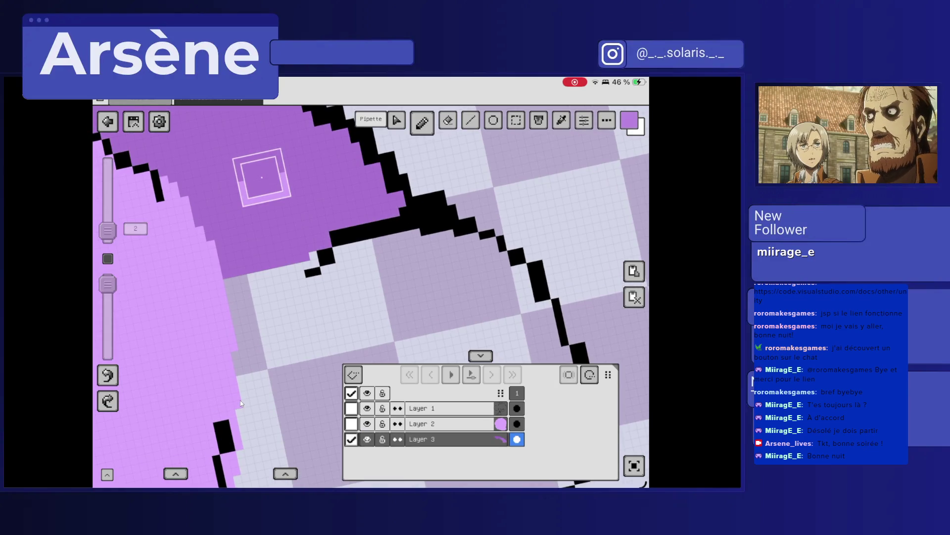
pyautogui.scroll(3, 371, 297)
# Paint dark purple over the pale shading cells along the canopy's left edge.
pyautogui.moveTo(307, 148)
pyautogui.mouseDown()
pyautogui.moveTo(277, 347)
pyautogui.moveTo(267, 228)
pyautogui.moveTo(248, 317)
pyautogui.mouseUp()
pyautogui.moveTo(218, 285); pyautogui.dragTo(252, 317)
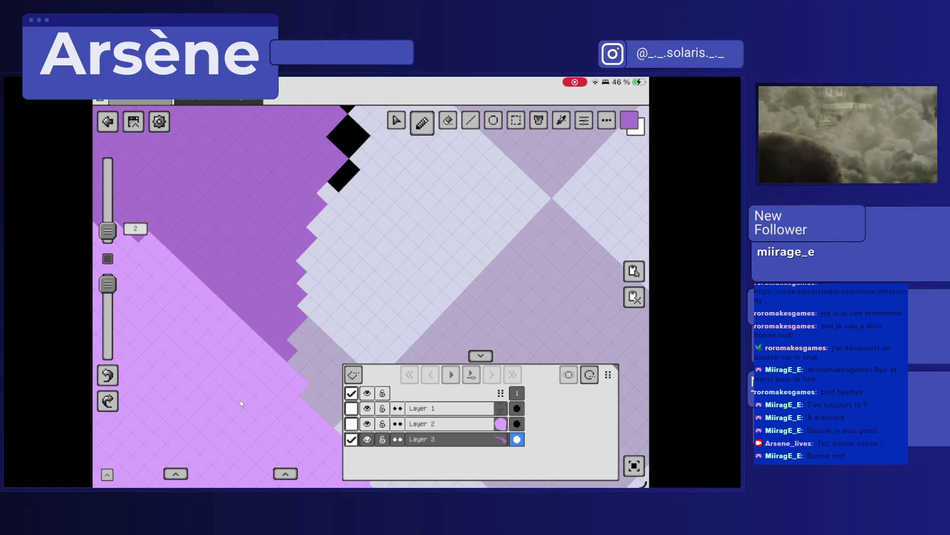
pyautogui.moveTo(326, 188)
pyautogui.mouseDown()
pyautogui.moveTo(302, 346)
pyautogui.moveTo(321, 411)
pyautogui.mouseUp()
pyautogui.scroll(-3, 372, 297)
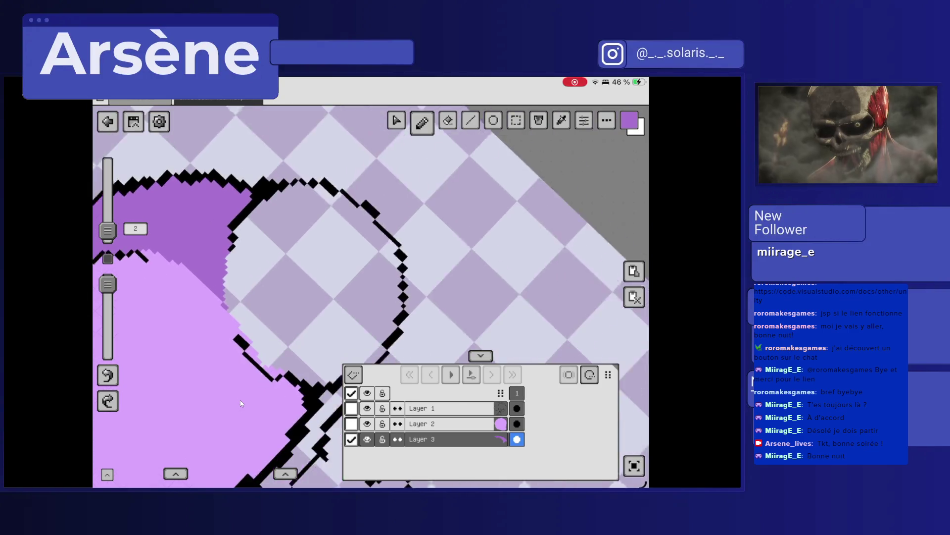
pyautogui.click(158, 311)
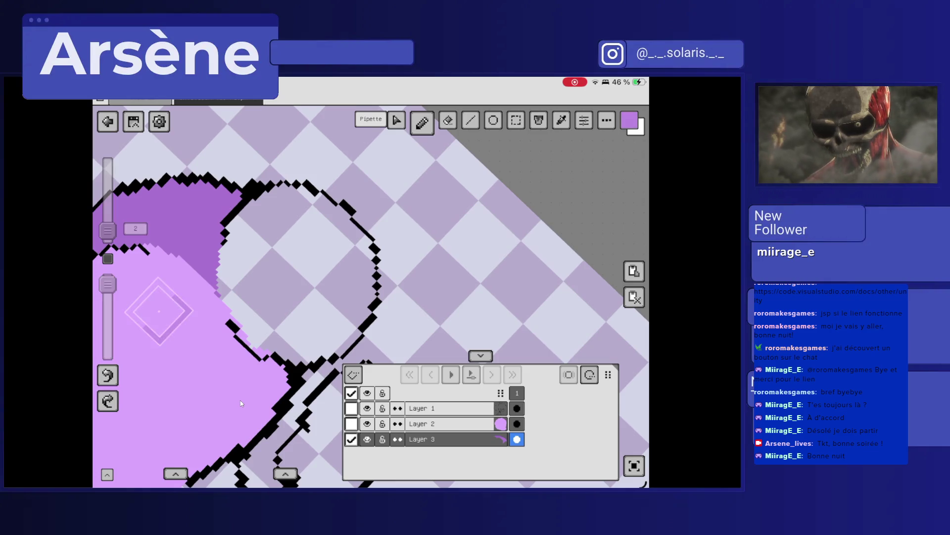
# Lower the light purple's saturation to 30% and switch to Layer 2.
pyautogui.click(630, 120)
pyautogui.moveTo(539, 309); pyautogui.dragTo(534, 309)
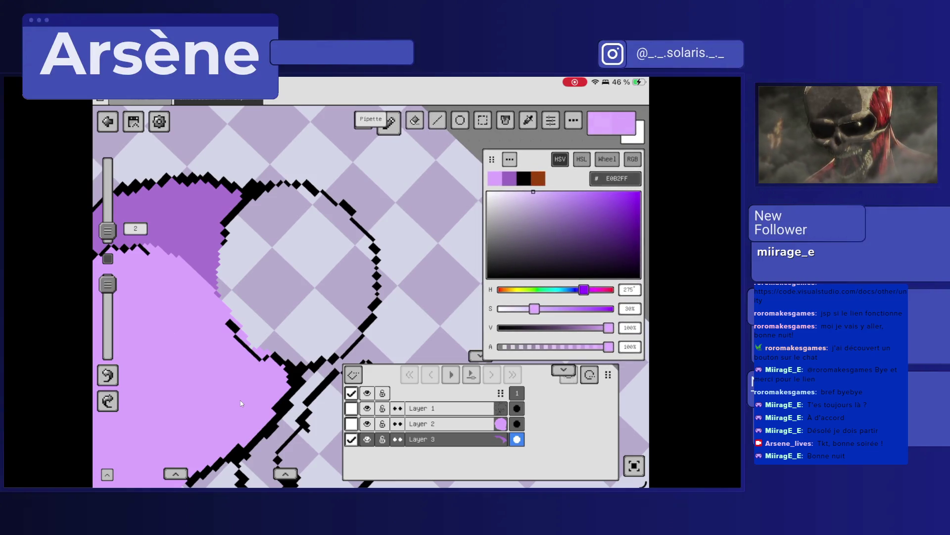
pyautogui.moveTo(297, 213)
pyautogui.mouseDown()
pyautogui.moveTo(280, 218)
pyautogui.moveTo(386, 277)
pyautogui.moveTo(292, 213)
pyautogui.mouseUp()
pyautogui.scroll(3, 316, 267)
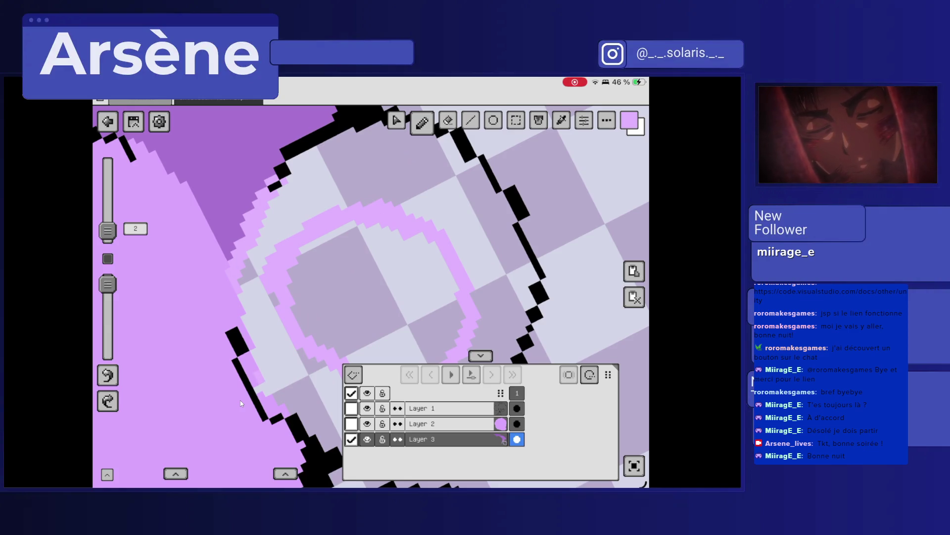
pyautogui.click(445, 423)
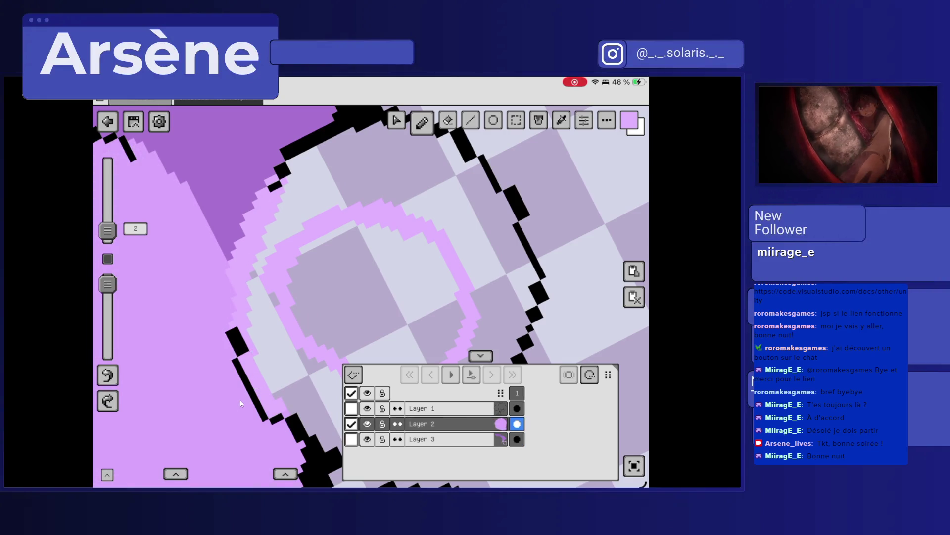
pyautogui.scroll(-3, 372, 297)
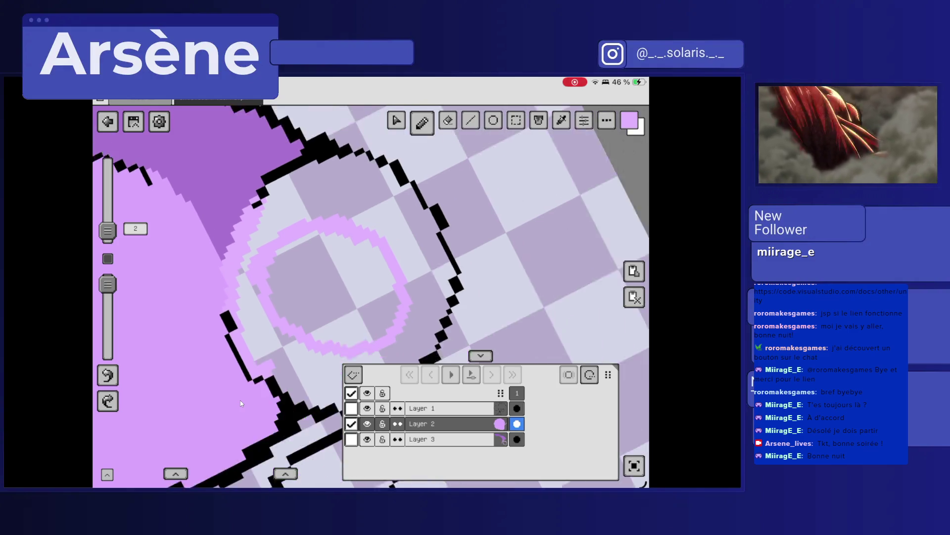
# Fill the canopy circle and its pale fringe with light pink using a much larger brush.
pyautogui.moveTo(107, 230); pyautogui.dragTo(107, 193)
pyautogui.moveTo(247, 168)
pyautogui.mouseDown()
pyautogui.moveTo(317, 218)
pyautogui.moveTo(257, 287)
pyautogui.moveTo(317, 316)
pyautogui.moveTo(349, 238)
pyautogui.moveTo(336, 188)
pyautogui.mouseUp()
pyautogui.moveTo(227, 301)
pyautogui.mouseDown()
pyautogui.moveTo(213, 233)
pyautogui.moveTo(228, 312)
pyautogui.moveTo(208, 247)
pyautogui.moveTo(248, 337)
pyautogui.moveTo(290, 349)
pyautogui.moveTo(334, 342)
pyautogui.mouseUp()
pyautogui.moveTo(108, 193); pyautogui.dragTo(107, 234)
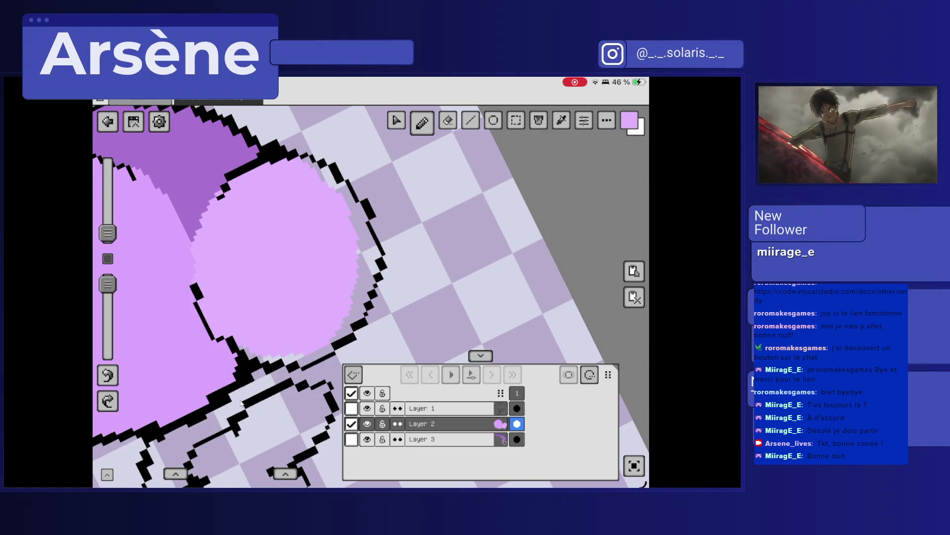
pyautogui.scroll(5, 297, 238)
pyautogui.scroll(3, 347, 248)
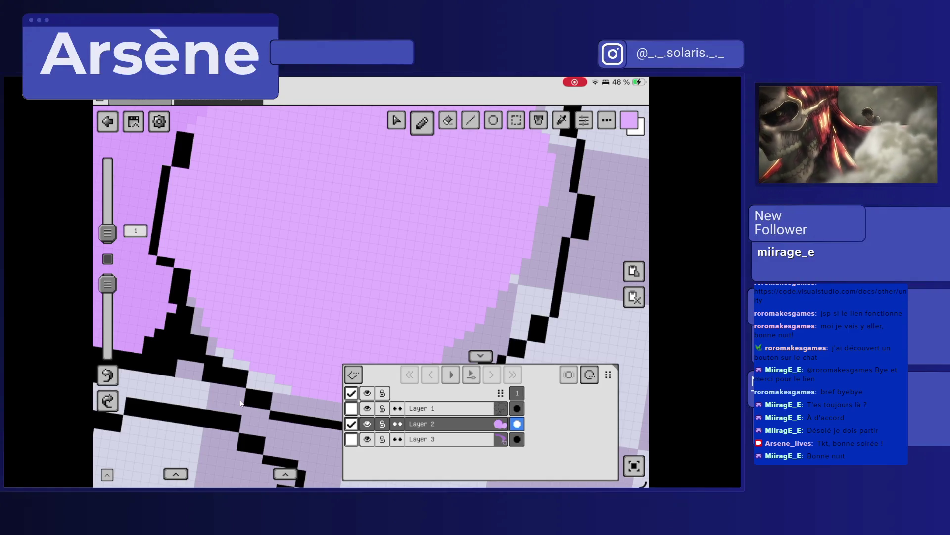
# With a 1-pixel brush, fill the gaps along the pink circle's right and upper-left edges.
pyautogui.moveTo(107, 233)
pyautogui.mouseDown()
pyautogui.moveTo(107, 200)
pyautogui.moveTo(107, 229)
pyautogui.mouseUp()
pyautogui.scroll(-5, 346, 248)
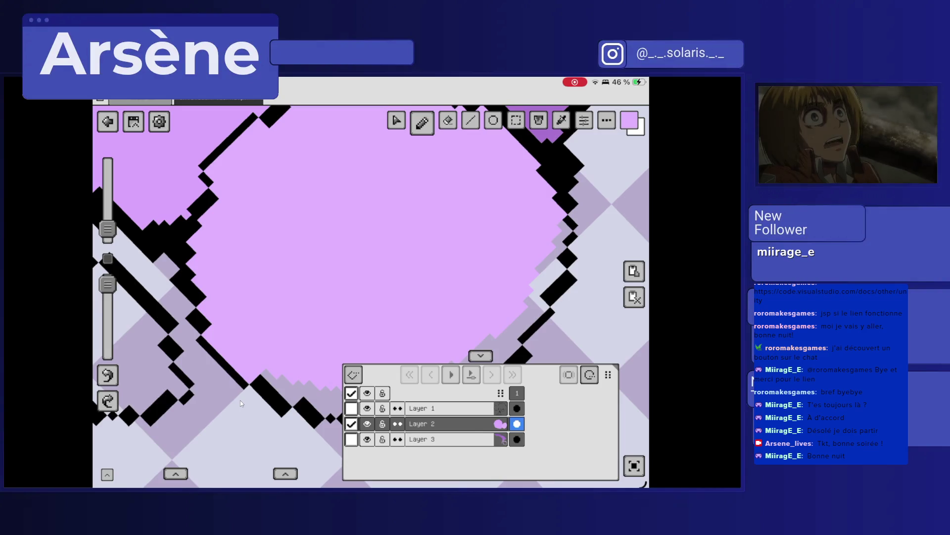
pyautogui.scroll(3, 241, 403)
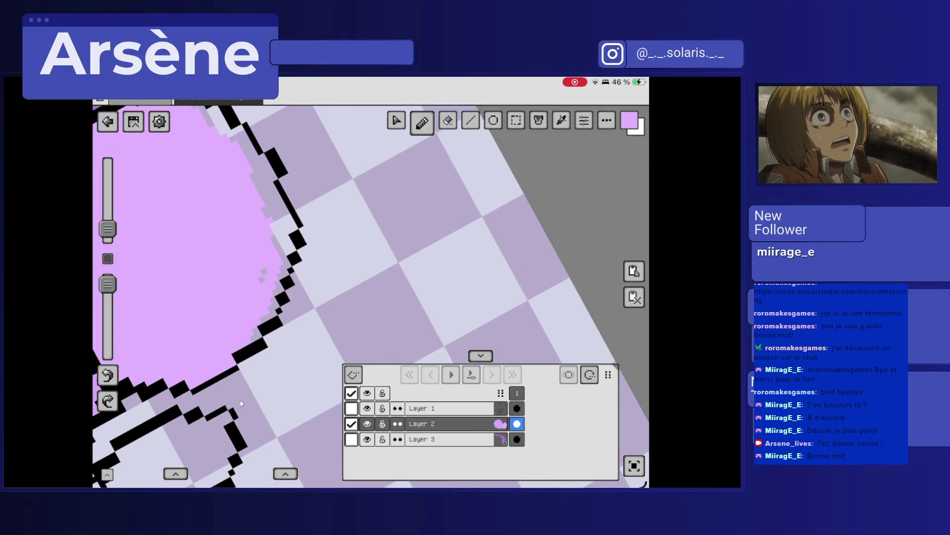
pyautogui.moveTo(269, 316)
pyautogui.mouseDown()
pyautogui.moveTo(285, 271)
pyautogui.moveTo(284, 213)
pyautogui.mouseUp()
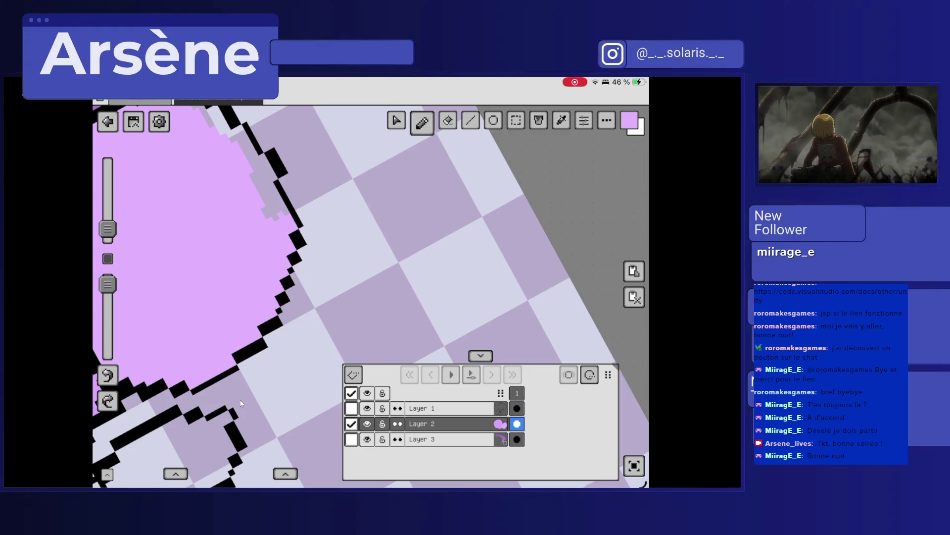
pyautogui.scroll(-3, 241, 403)
pyautogui.moveTo(265, 171)
pyautogui.mouseDown()
pyautogui.moveTo(247, 208)
pyautogui.moveTo(247, 183)
pyautogui.moveTo(226, 243)
pyautogui.moveTo(222, 229)
pyautogui.moveTo(208, 303)
pyautogui.mouseUp()
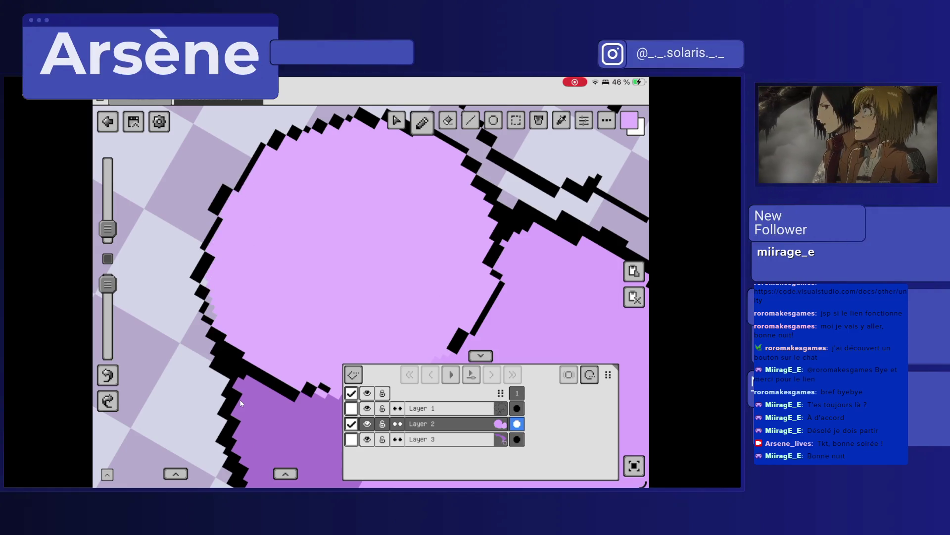
pyautogui.scroll(-3, 241, 404)
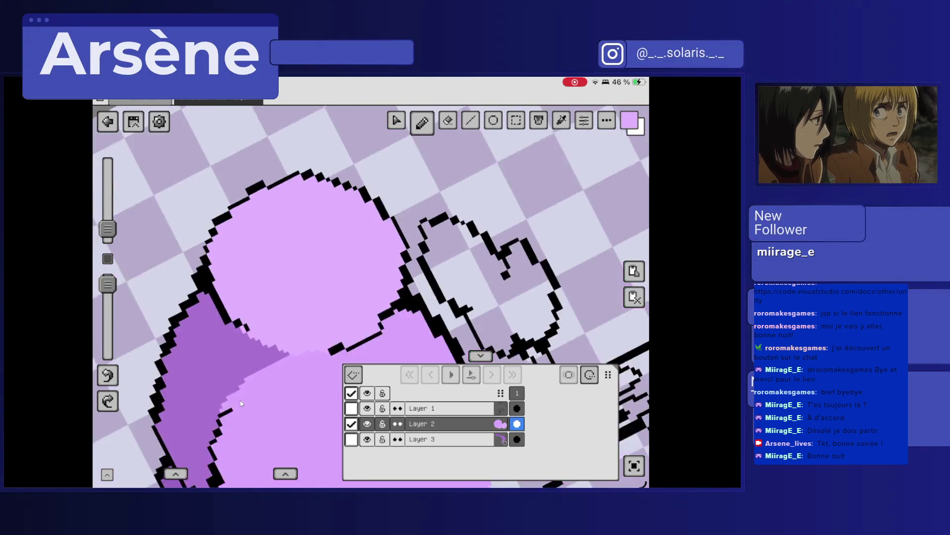
pyautogui.scroll(-2, 241, 404)
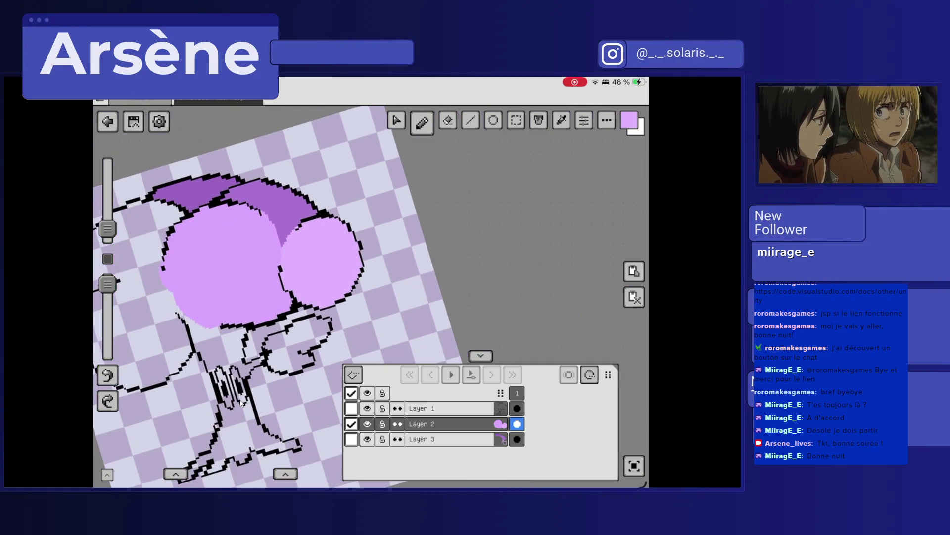
pyautogui.scroll(5, 241, 404)
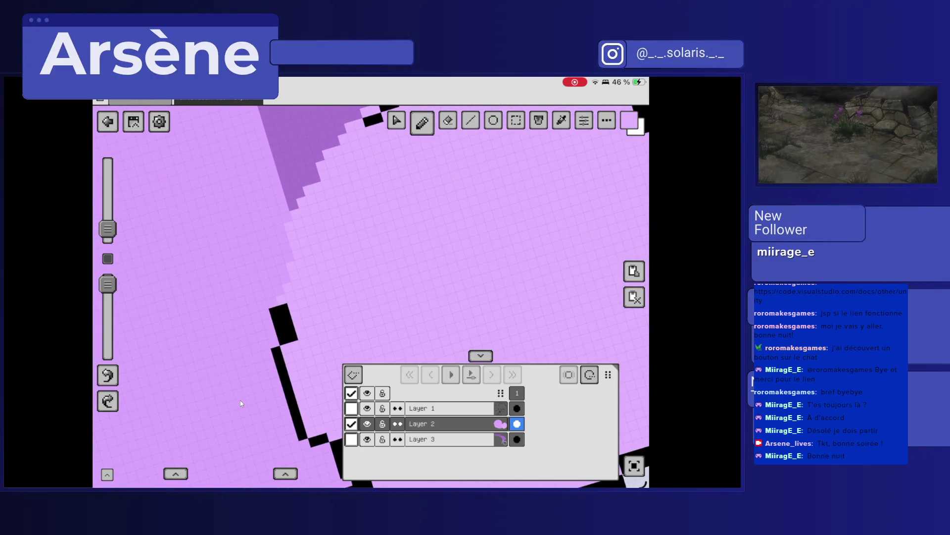
# Sample a deeper pink and erase stray light pixels along the circle's edge.
pyautogui.click(206, 195)
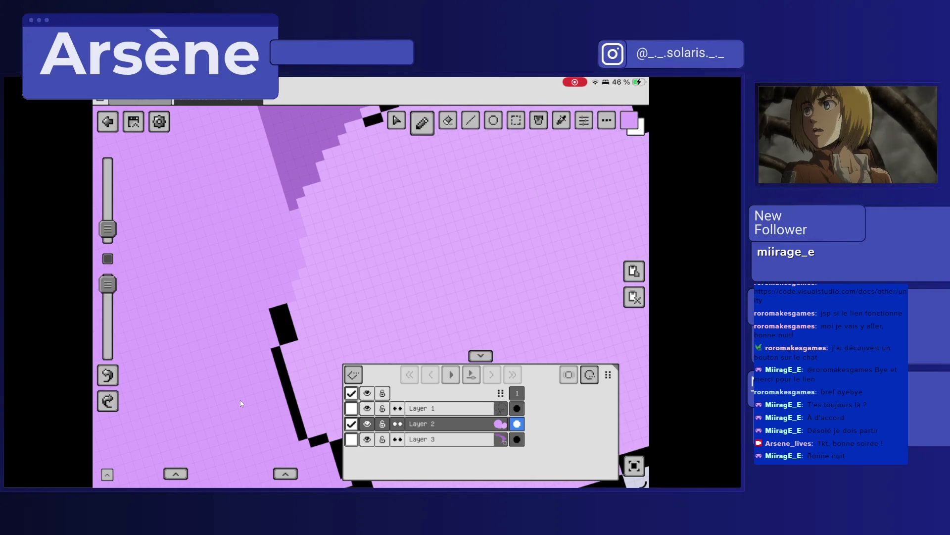
pyautogui.scroll(-5, 241, 404)
pyautogui.scroll(3, 241, 403)
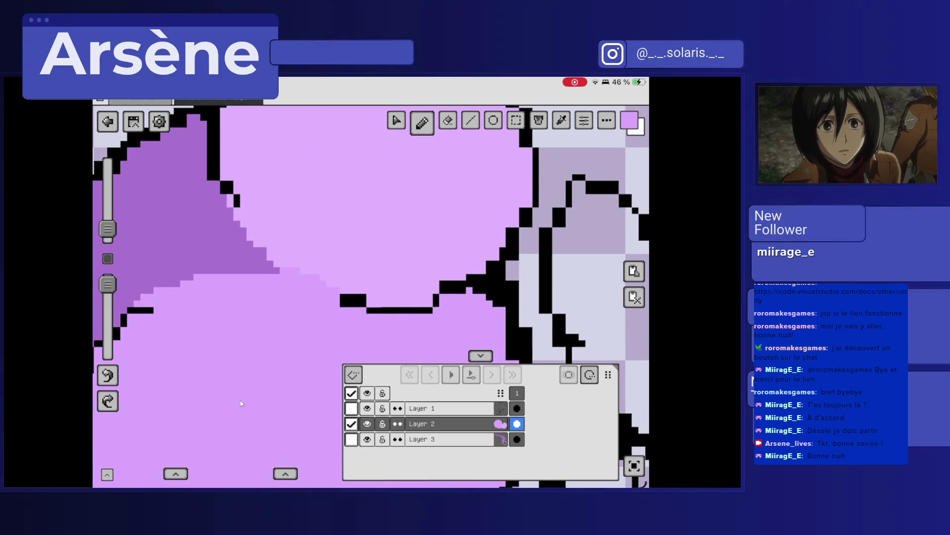
pyautogui.scroll(-5, 241, 403)
pyautogui.press('e')
pyautogui.moveTo(178, 311)
pyautogui.mouseDown()
pyautogui.moveTo(300, 148)
pyautogui.moveTo(228, 242)
pyautogui.moveTo(262, 178)
pyautogui.moveTo(234, 194)
pyautogui.mouseUp()
pyautogui.click(282, 163)
pyautogui.click(178, 315)
pyautogui.scroll(-10, 241, 404)
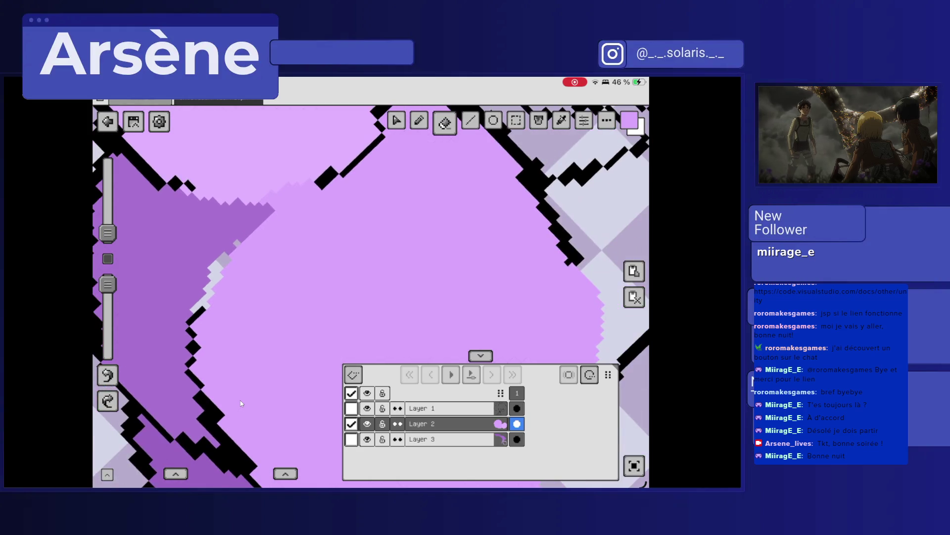
pyautogui.moveTo(230, 213)
pyautogui.mouseDown()
pyautogui.moveTo(208, 250)
pyautogui.moveTo(217, 220)
pyautogui.mouseUp()
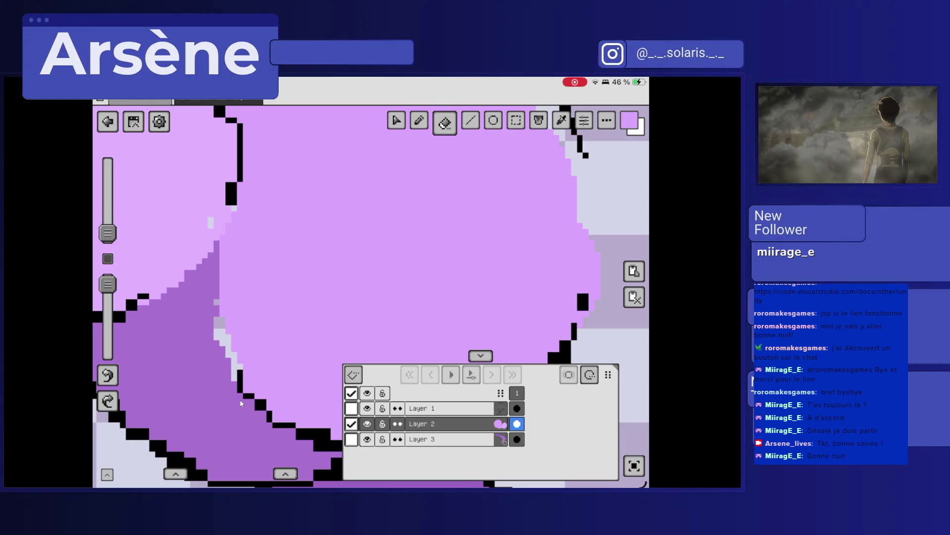
# Paint the last pale cells with a smaller brush, then sample purple on Layer 3.
pyautogui.press('b')
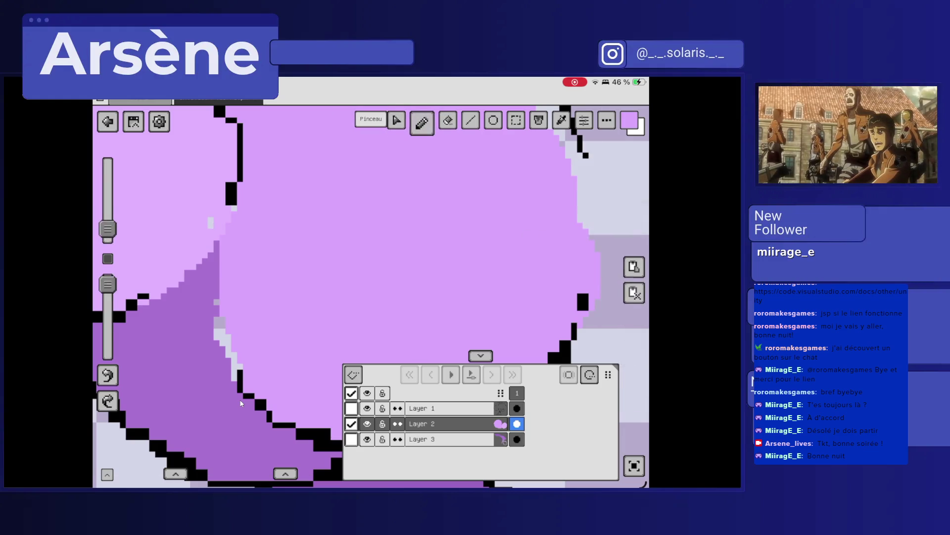
pyautogui.scroll(3, 241, 403)
pyautogui.scroll(2, 241, 403)
pyautogui.moveTo(107, 229); pyautogui.dragTo(108, 233)
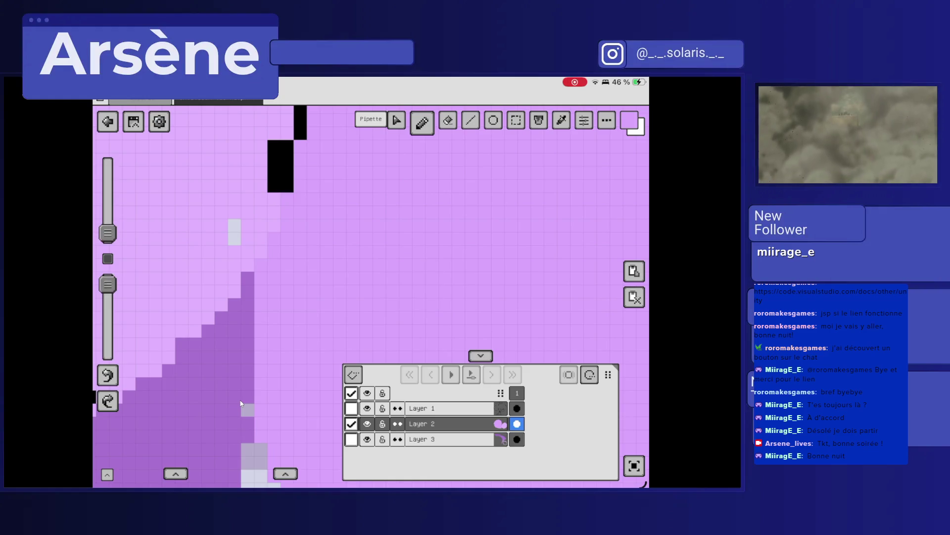
pyautogui.click(108, 284)
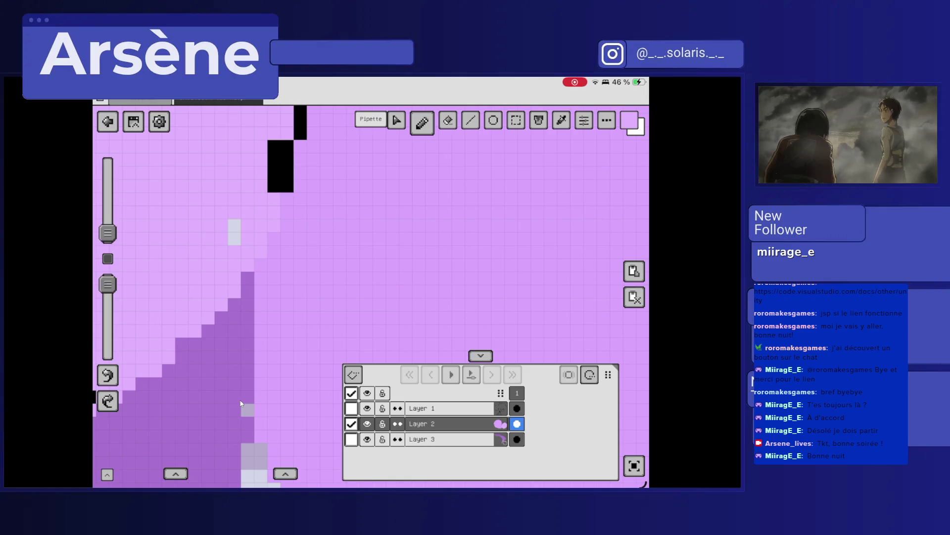
pyautogui.moveTo(234, 225); pyautogui.dragTo(234, 238)
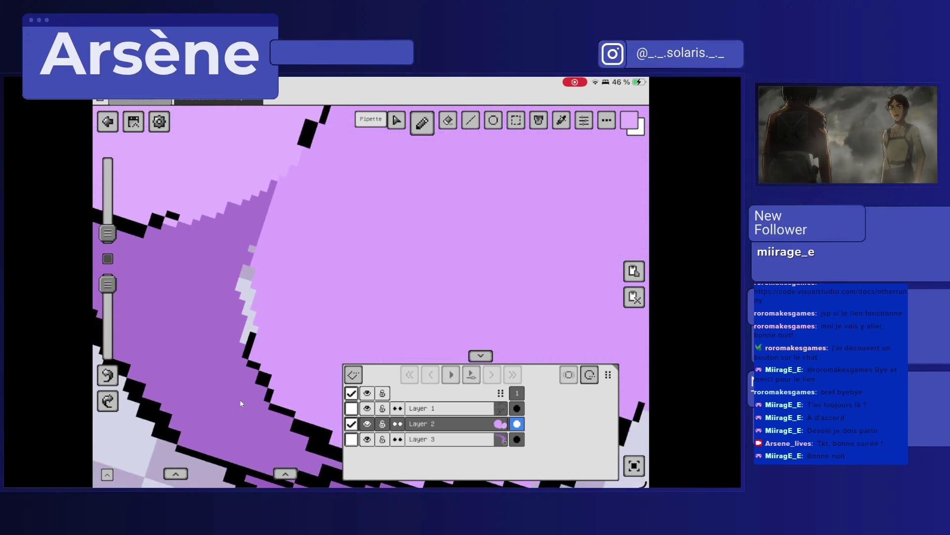
pyautogui.click(445, 439)
pyautogui.click(182, 361)
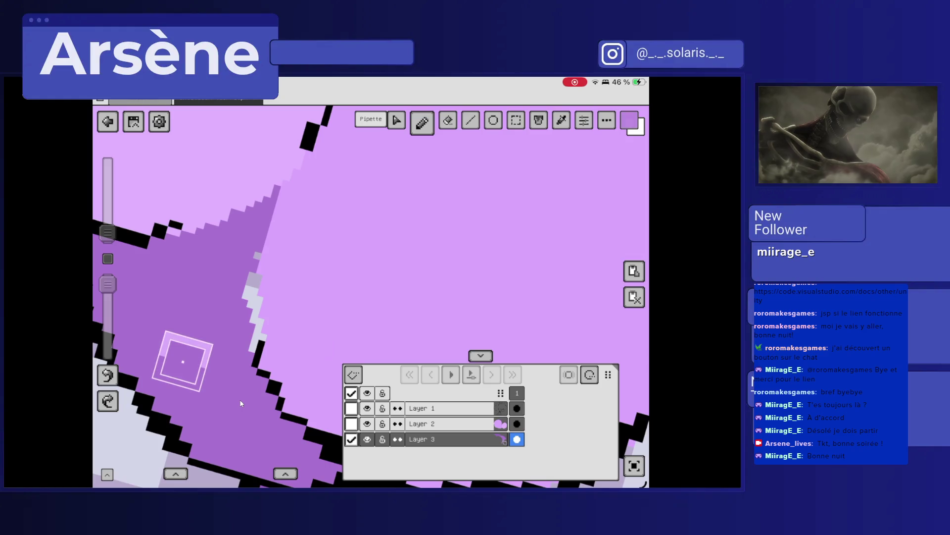
# Paint the remaining pale boundary pixels purple, then snap the Brave window to the right half.
pyautogui.moveTo(249, 276)
pyautogui.mouseDown()
pyautogui.moveTo(256, 349)
pyautogui.moveTo(263, 341)
pyautogui.mouseUp()
pyautogui.moveTo(257, 252); pyautogui.dragTo(257, 259)
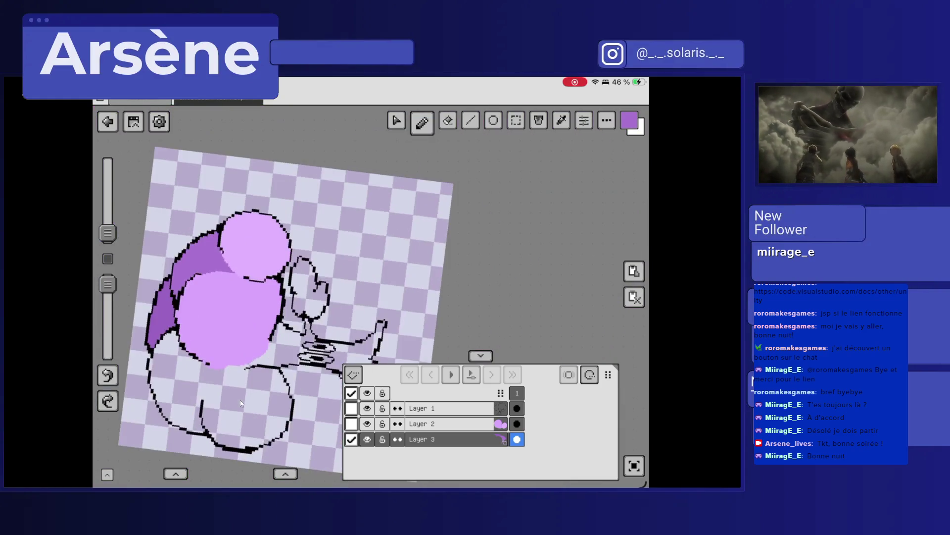
pyautogui.scroll(3, 241, 403)
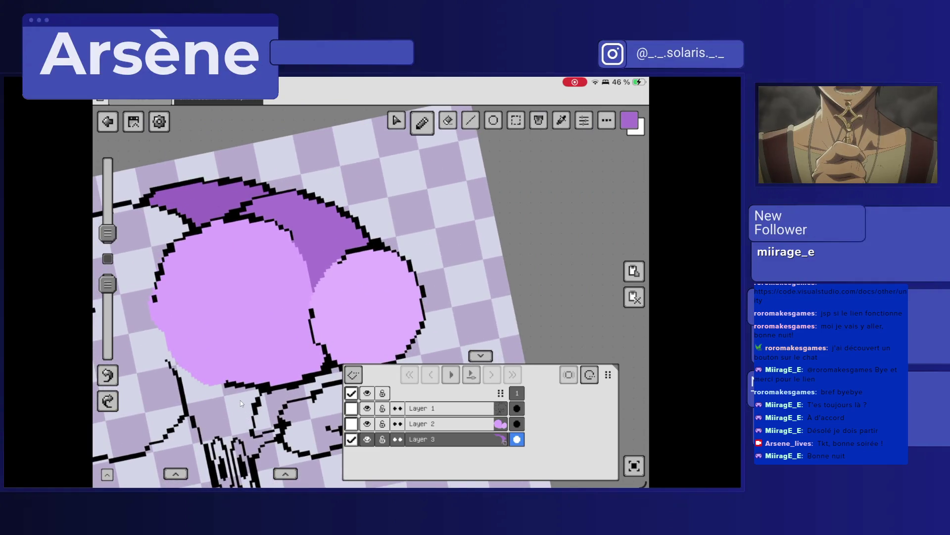
pyautogui.scroll(-3, 239, 400)
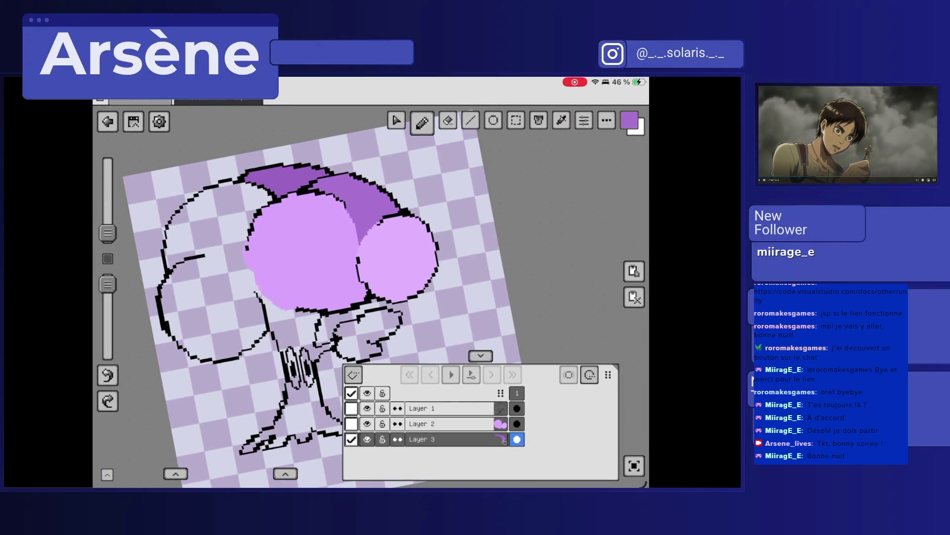
pyautogui.press('super+Right')
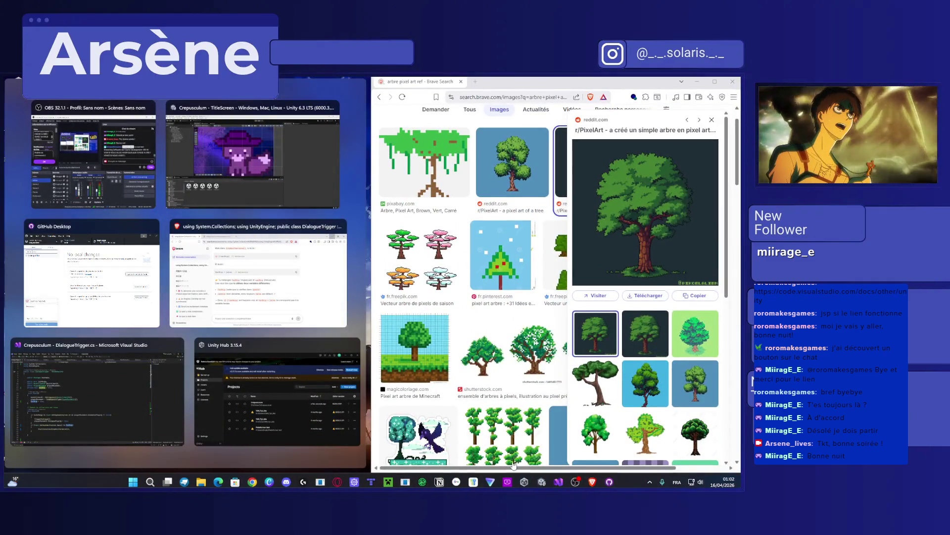
# Dismiss Snap Assist, widen the mirrored drawing window and snap it to the left half.
pyautogui.click(510, 473)
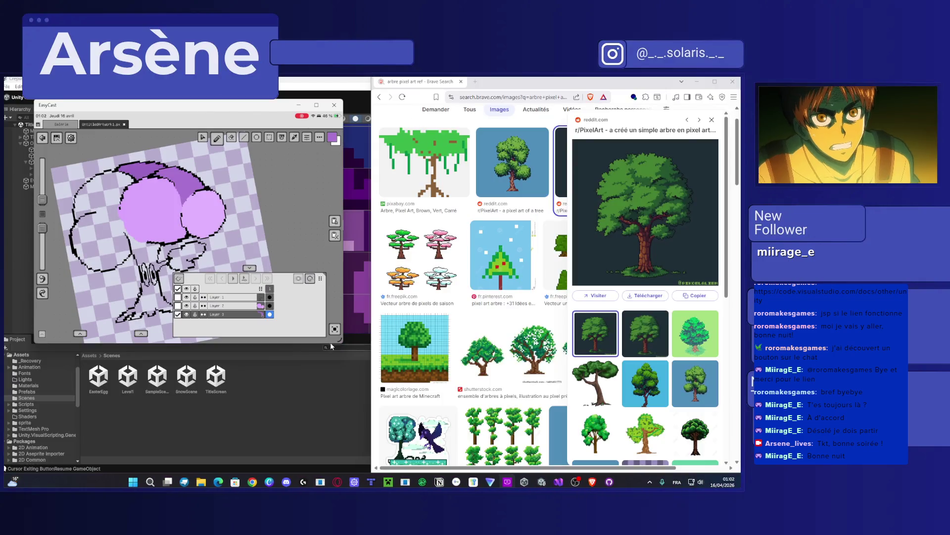
pyautogui.moveTo(337, 341); pyautogui.dragTo(374, 342)
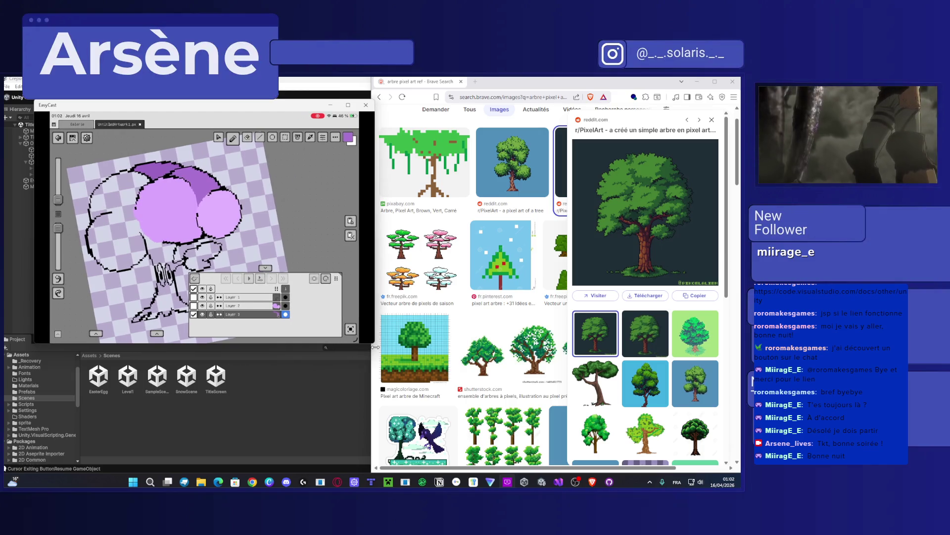
pyautogui.moveTo(226, 105); pyautogui.dragTo(4, 198)
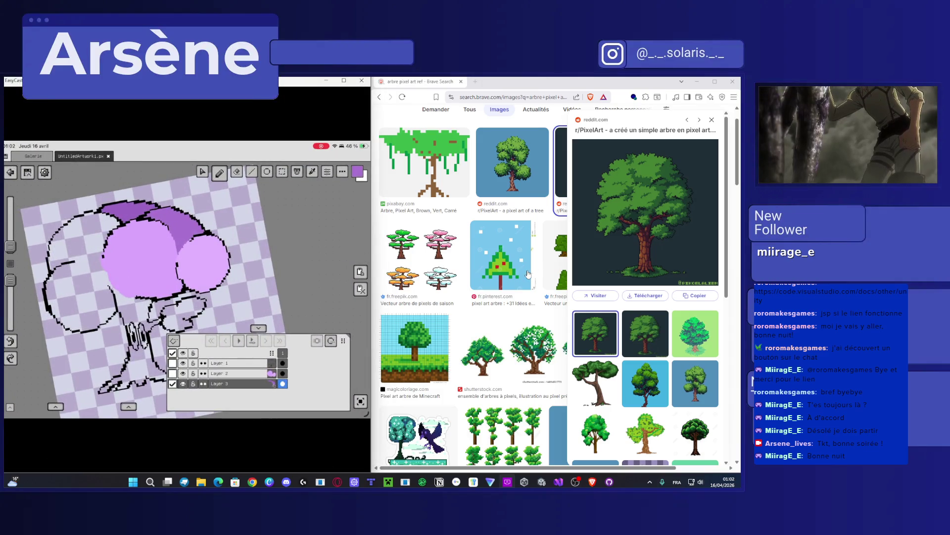
# Preview the Shutterstock sheet of assorted pixel-art trees from the image results.
pyautogui.scroll(-4, 515, 297)
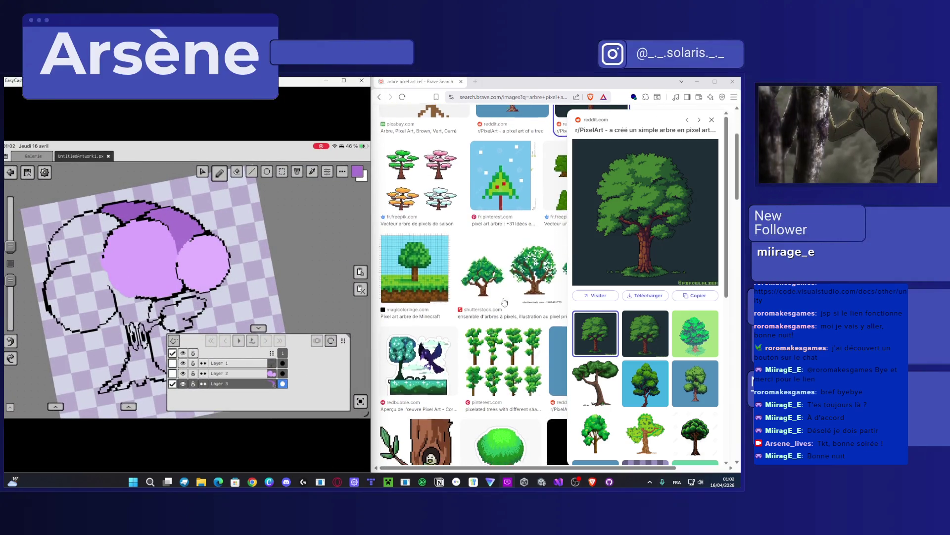
pyautogui.scroll(-4, 497, 315)
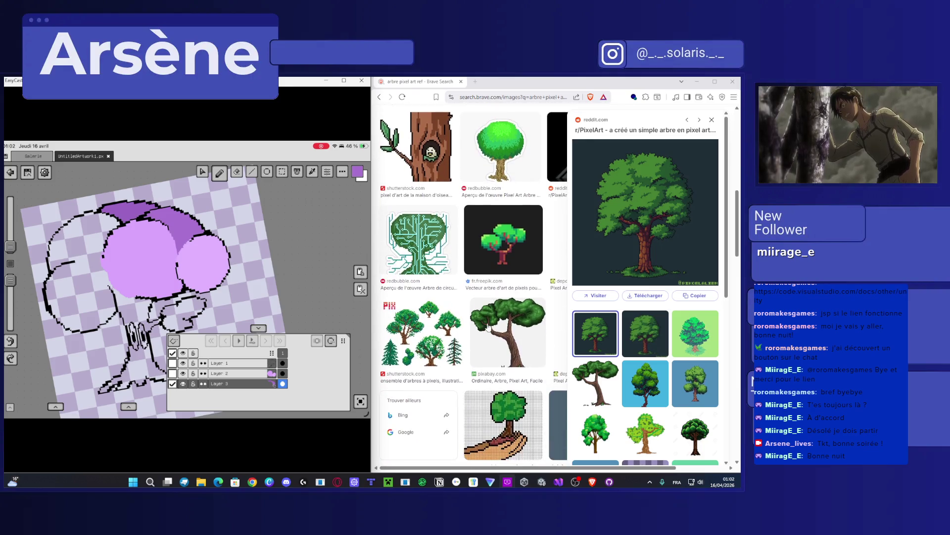
pyautogui.click(411, 325)
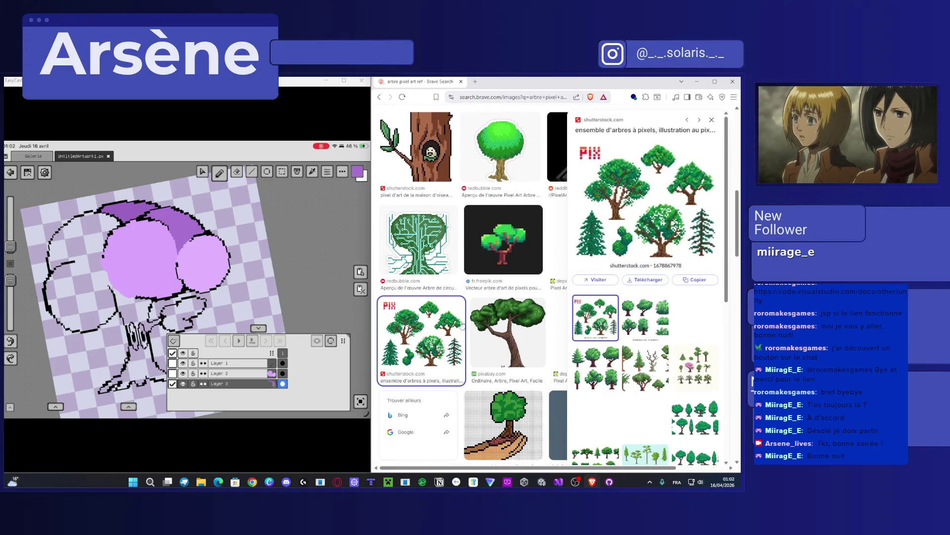
pyautogui.scroll(5, 489, 328)
pyautogui.scroll(5, 488, 328)
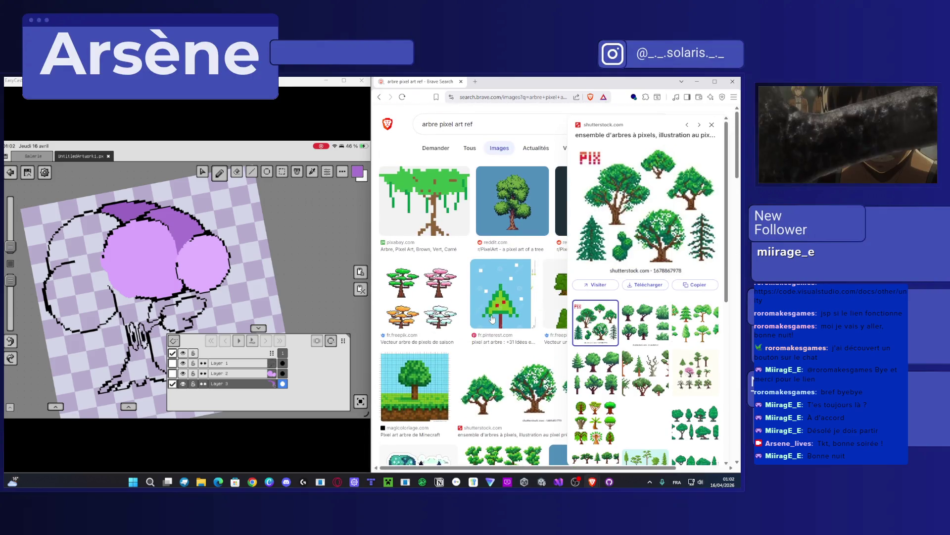
# Search images for 'arbre mojo pixel art' and preview the first result.
pyautogui.doubleClick(494, 119)
pyautogui.tripleClick(492, 120)
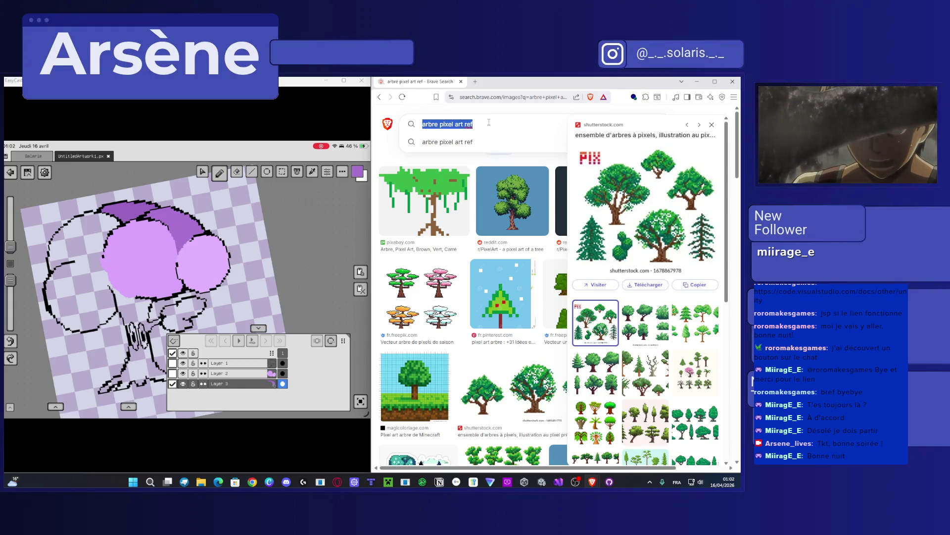
pyautogui.write('a')
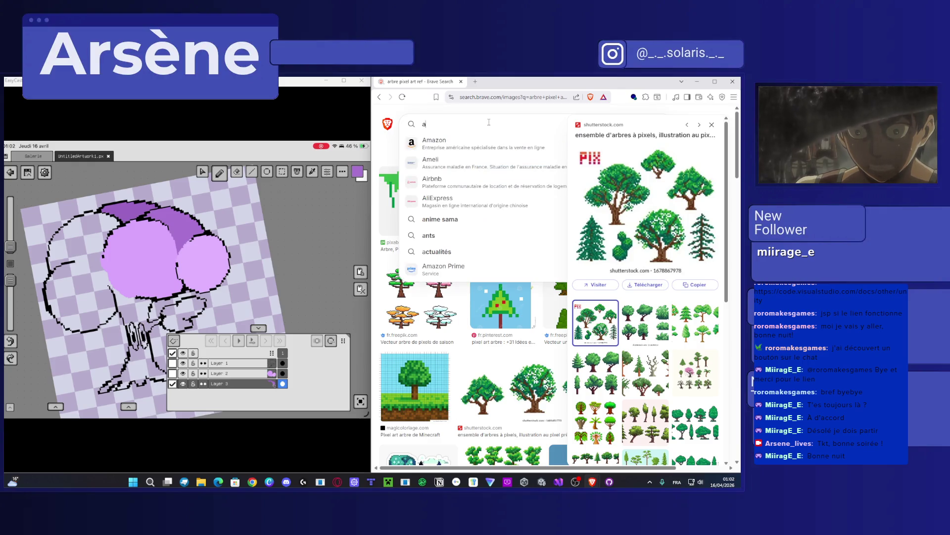
pyautogui.write('rbre mo')
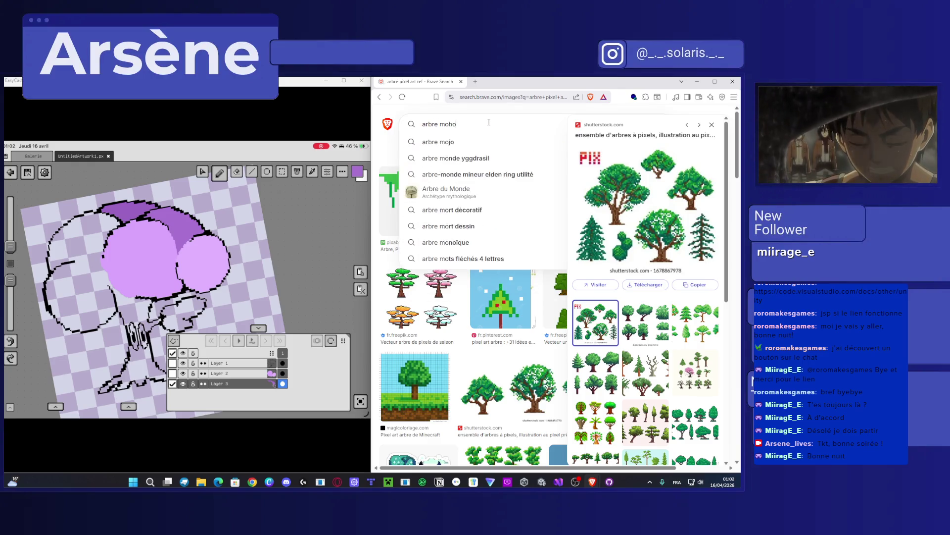
pyautogui.write('jo pixel art')
pyautogui.press('Return')
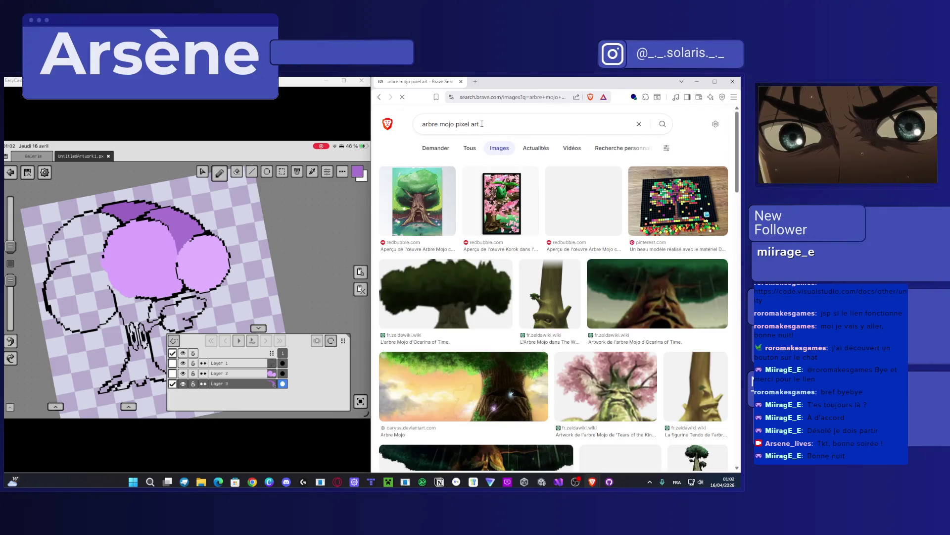
pyautogui.click(432, 194)
pyautogui.scroll(-2, 433, 208)
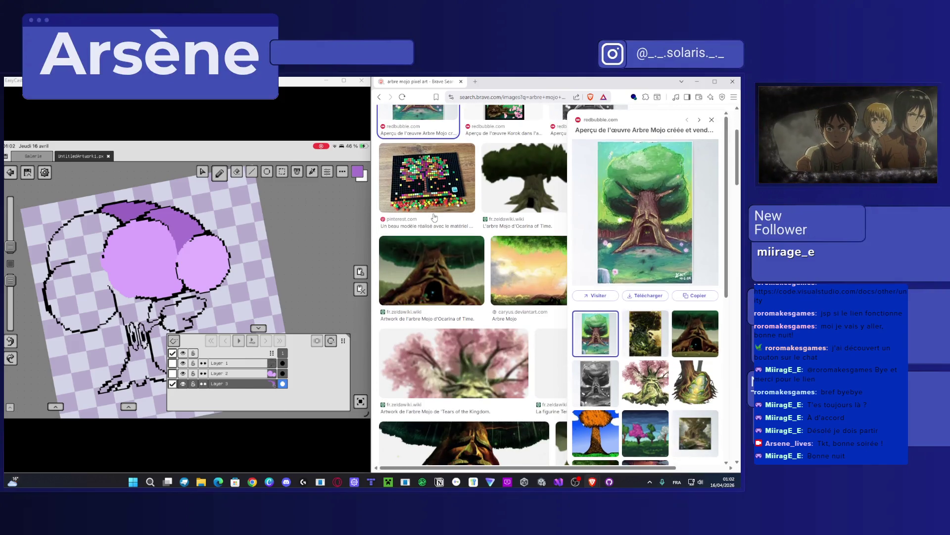
pyautogui.scroll(-5, 432, 218)
pyautogui.scroll(-10, 429, 219)
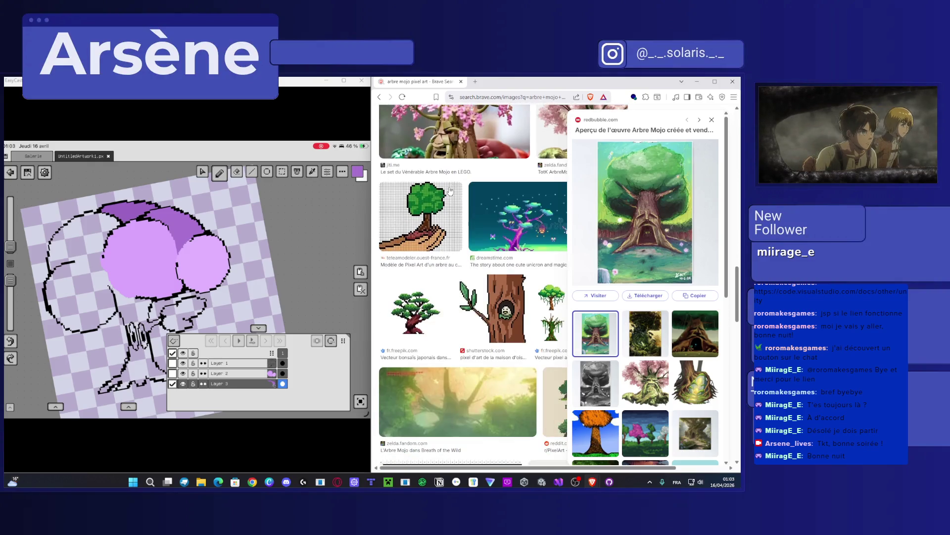
pyautogui.scroll(15, 451, 190)
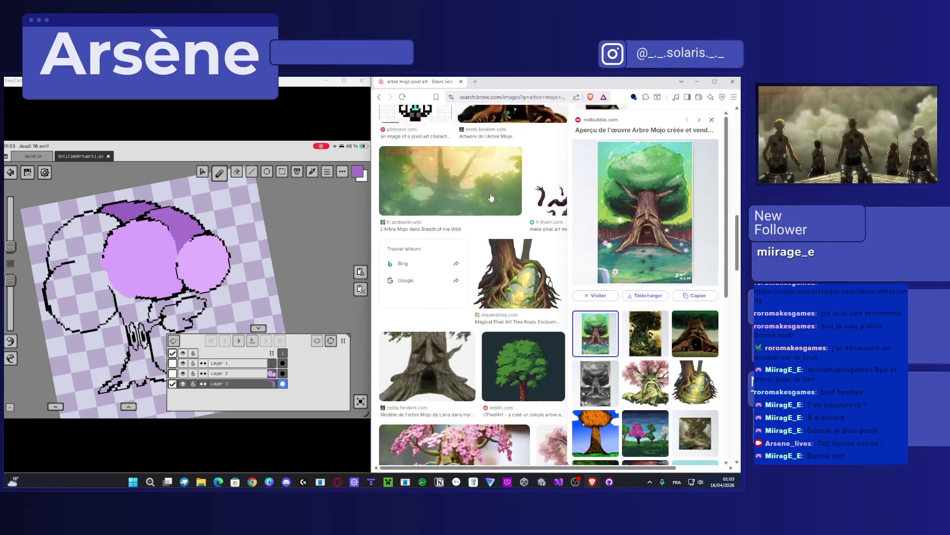
# Remove 'mojo' to search 'arbre pixel art' and preview the first round green tree.
pyautogui.moveTo(439, 124); pyautogui.dragTo(428, 124)
pyautogui.doubleClick(447, 125)
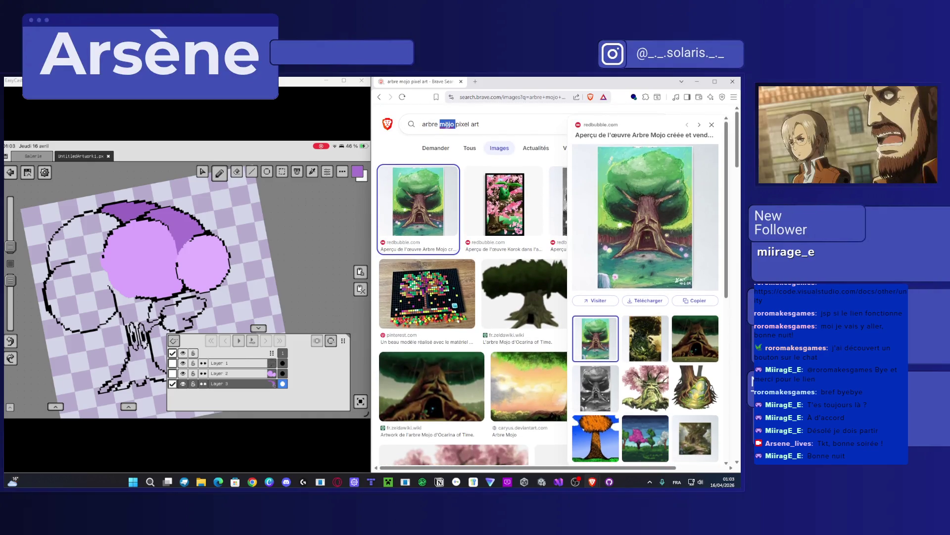
pyautogui.press('BackSpace')
pyautogui.press('Return')
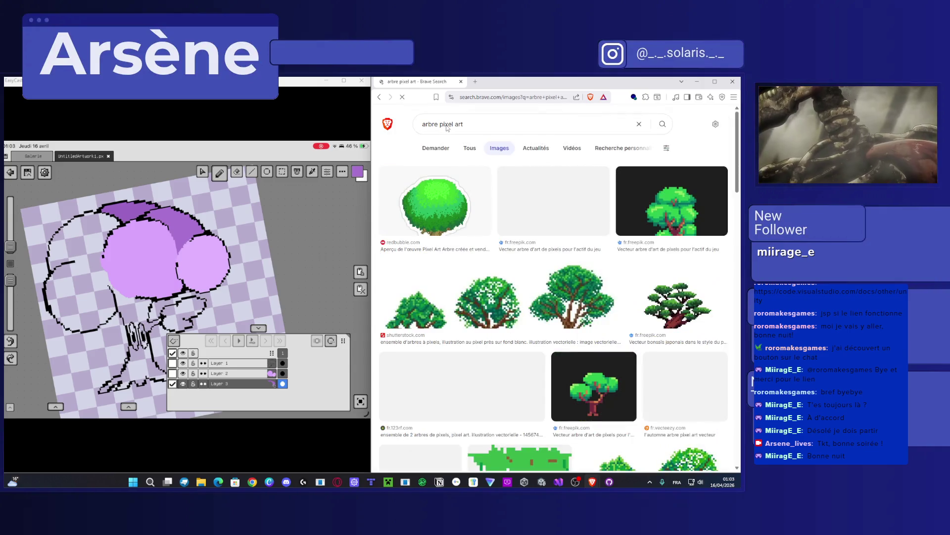
pyautogui.click(420, 185)
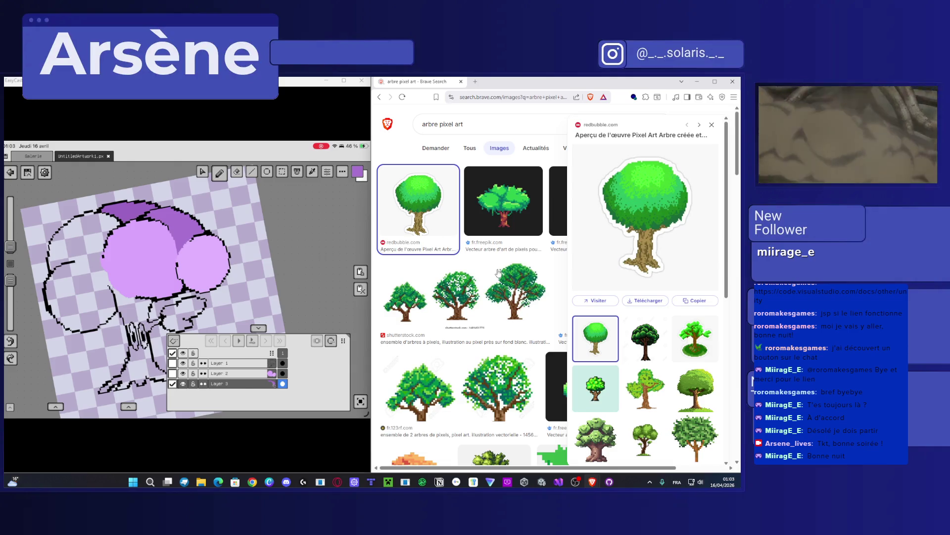
pyautogui.scroll(-5, 498, 277)
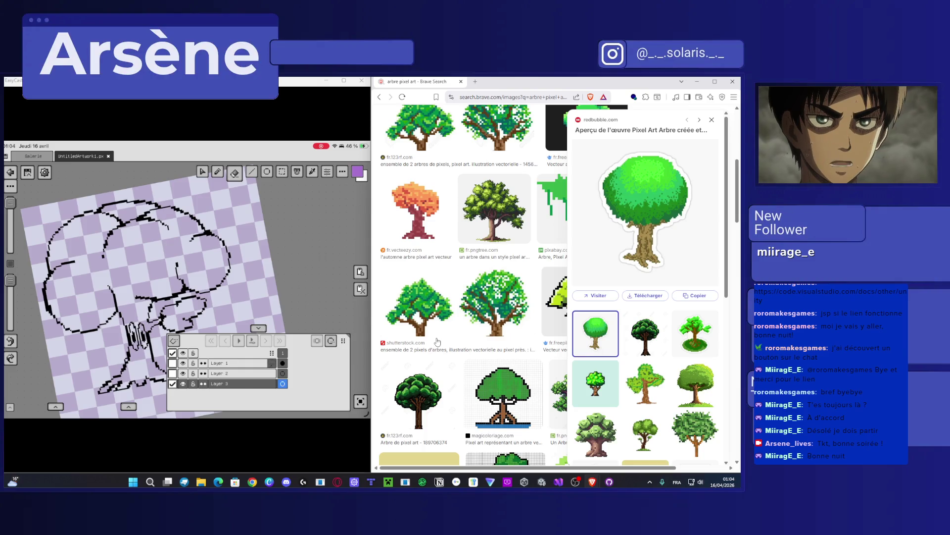
# Drag Layer 1 below Layer 3 in the Layers panel.
pyautogui.click(238, 362)
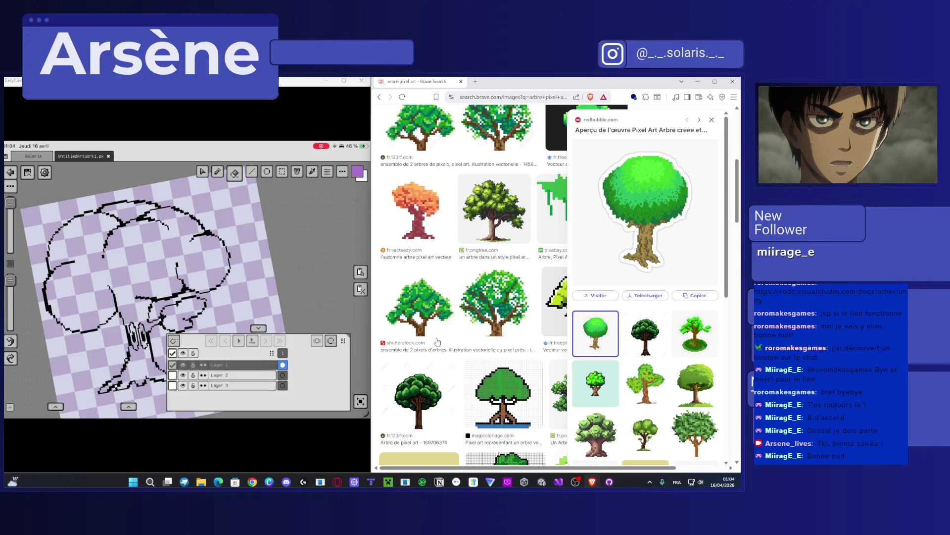
pyautogui.moveTo(238, 364); pyautogui.dragTo(240, 384)
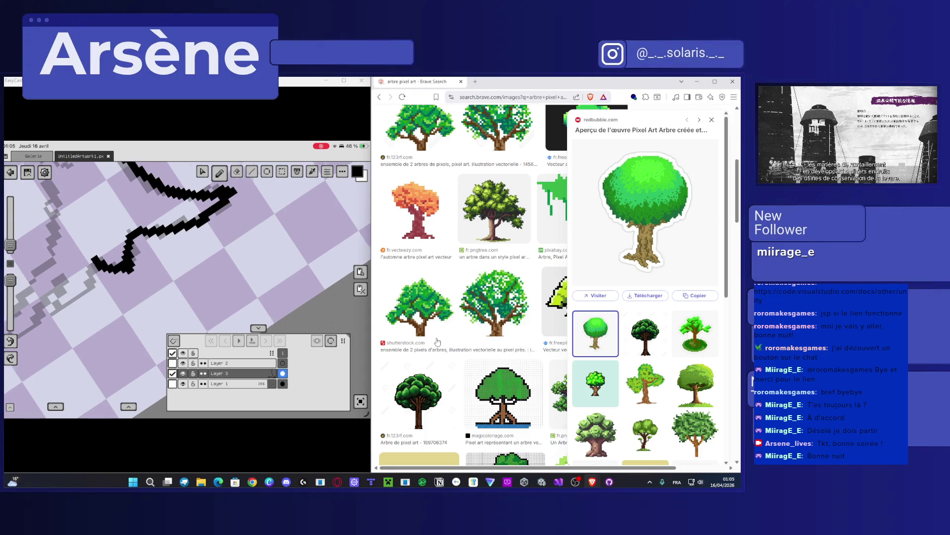
# Trace thick black outline strokes down the tree's left side over the grey sketch.
pyautogui.moveTo(134, 238)
pyautogui.mouseDown()
pyautogui.moveTo(125, 282)
pyautogui.moveTo(146, 260)
pyautogui.mouseUp()
pyautogui.moveTo(119, 223)
pyautogui.mouseDown()
pyautogui.moveTo(56, 315)
pyautogui.moveTo(127, 241)
pyautogui.mouseUp()
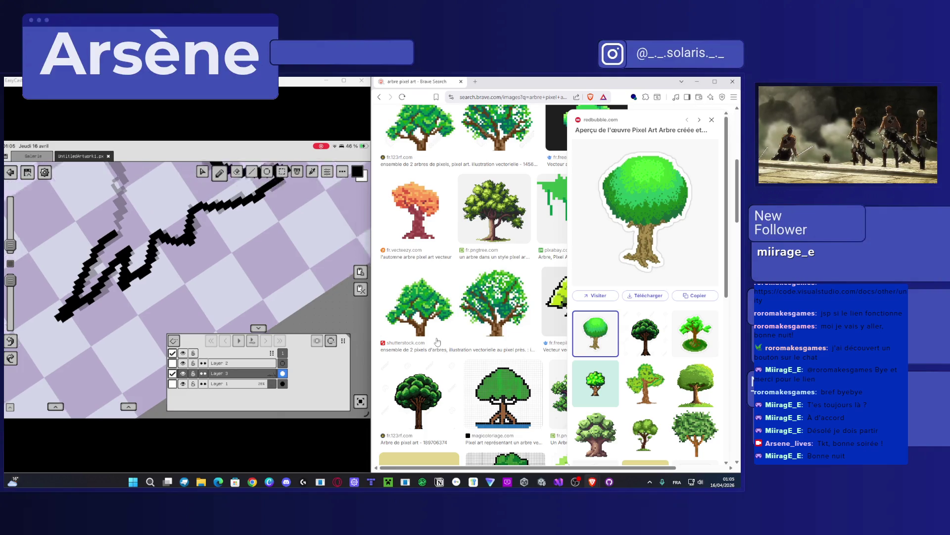
pyautogui.moveTo(59, 224)
pyautogui.mouseDown()
pyautogui.moveTo(113, 314)
pyautogui.moveTo(117, 348)
pyautogui.mouseUp()
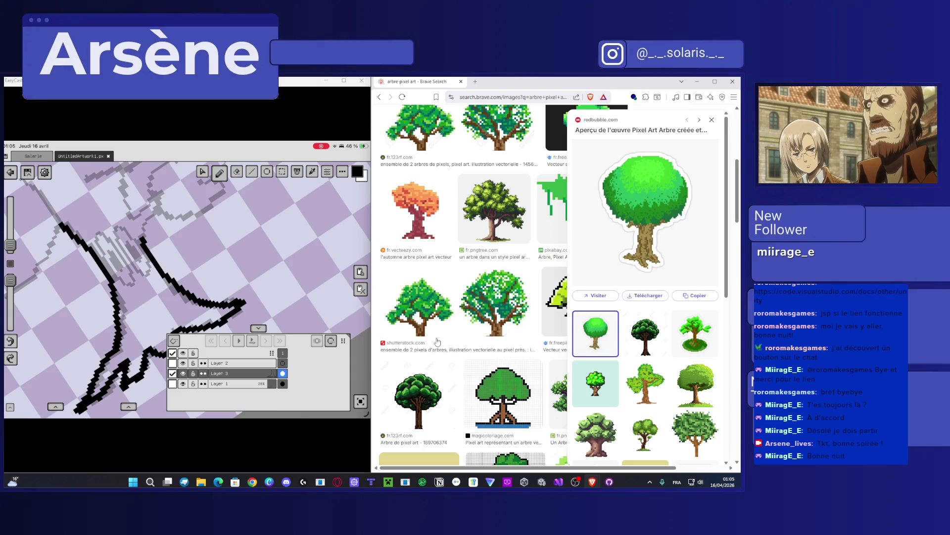
pyautogui.moveTo(122, 171); pyautogui.dragTo(142, 243)
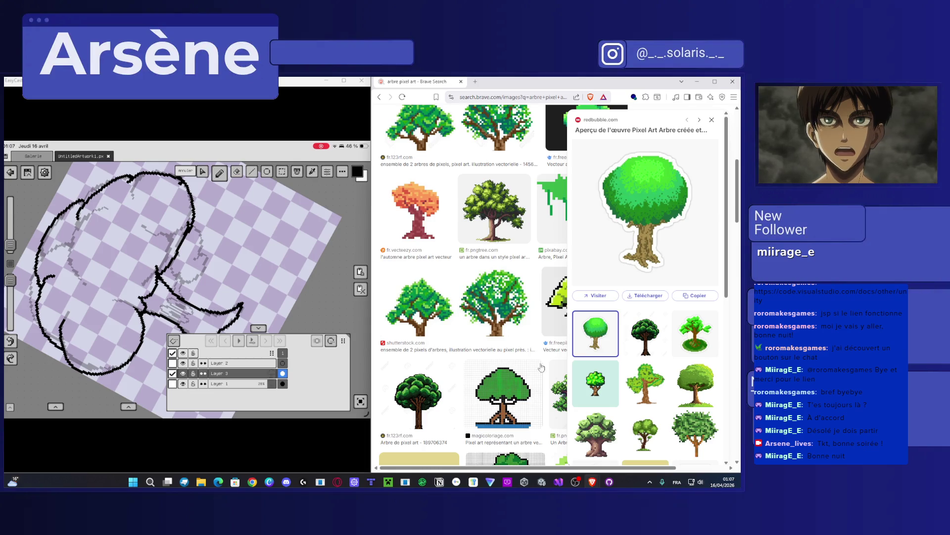
# Preview the 123rf dark-green pixel tree and add a curved black line inside the lower canopy.
pyautogui.click(416, 396)
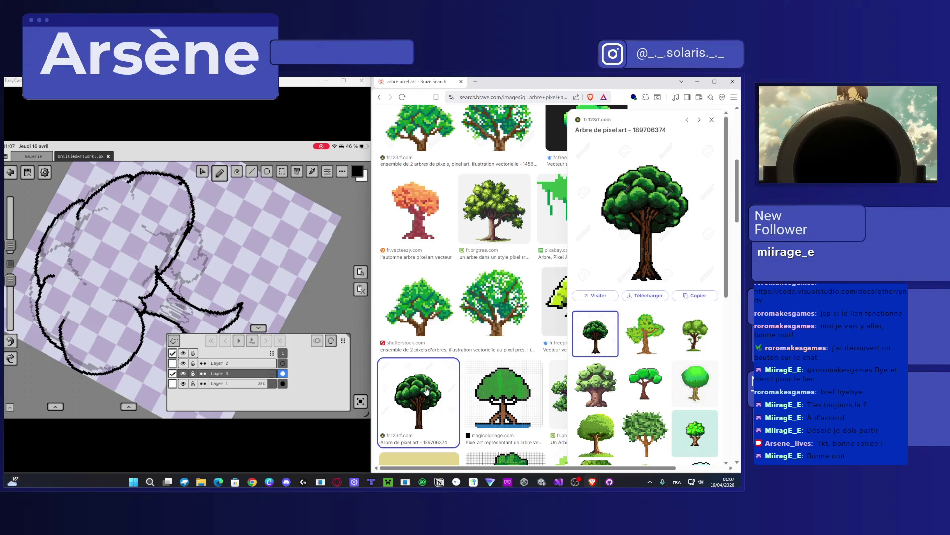
pyautogui.moveTo(115, 249); pyautogui.dragTo(129, 202)
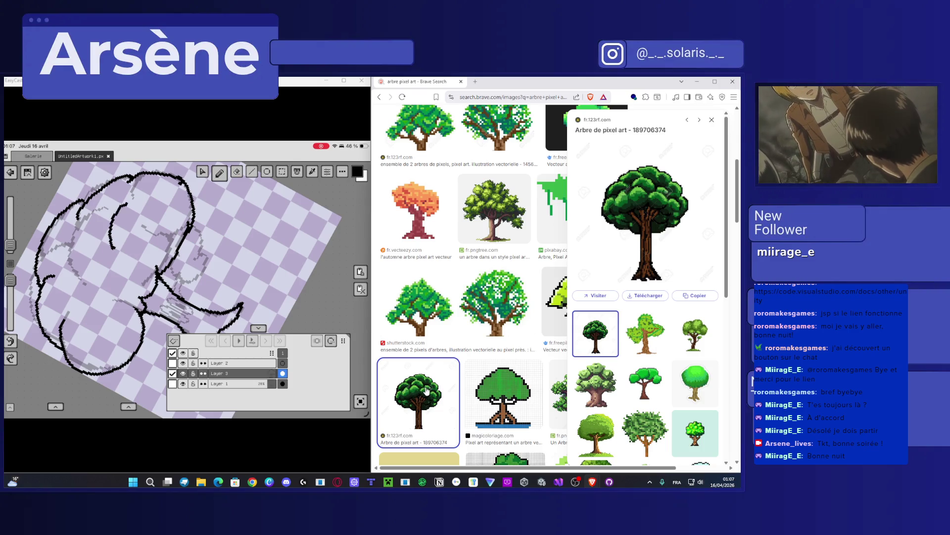
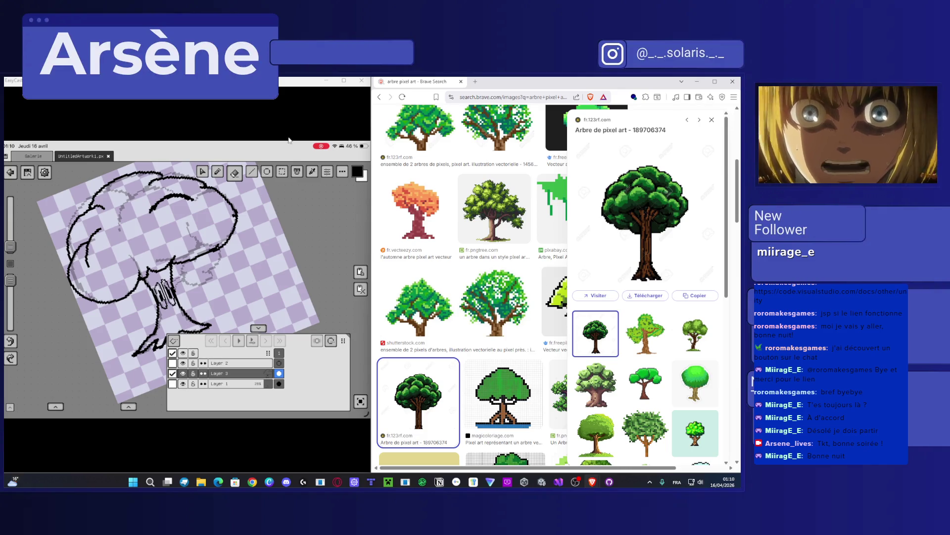
# Bring the Pixquare window with the tree drawing back to the front.
pyautogui.click(297, 80)
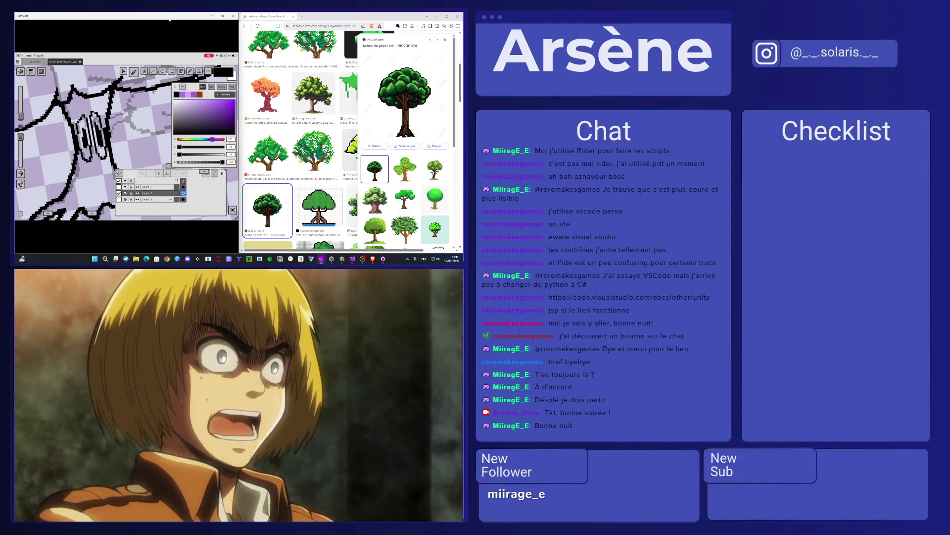
# Choose a dark purple trunk colour, starting from a dark brown shade.
pyautogui.moveTo(187, 139); pyautogui.dragTo(182, 139)
pyautogui.click(227, 123)
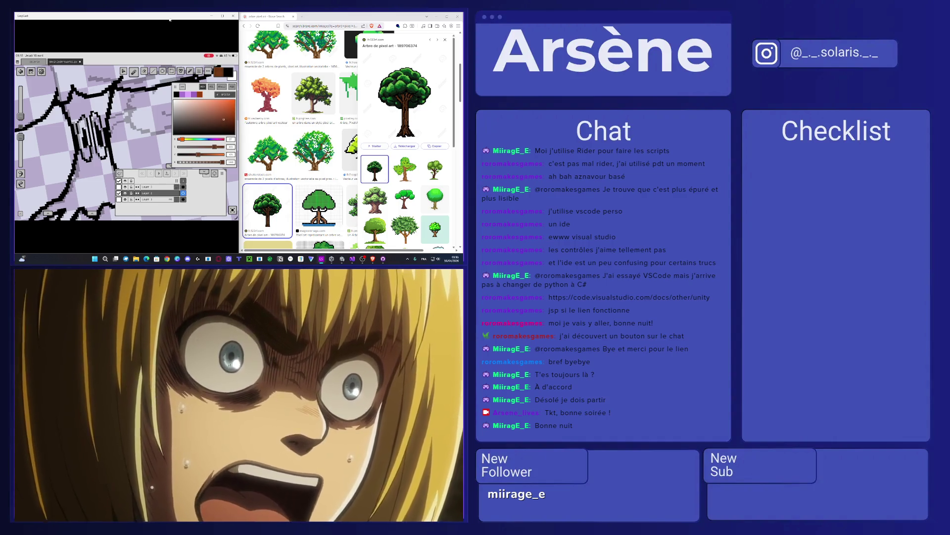
pyautogui.moveTo(181, 139); pyautogui.dragTo(217, 139)
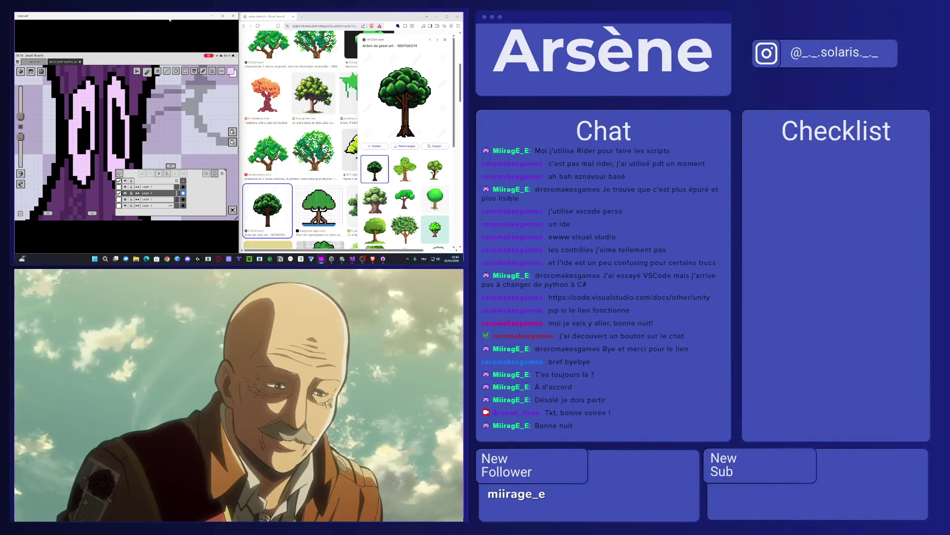
# Zoom the canvas in and out around the tree's trunk and branches.
pyautogui.scroll(-3, 126, 143)
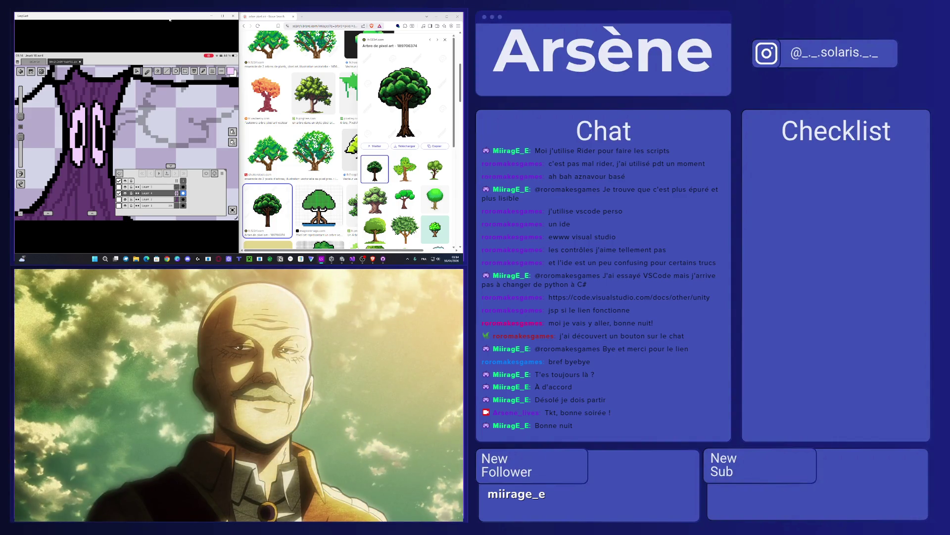
pyautogui.scroll(2, 127, 142)
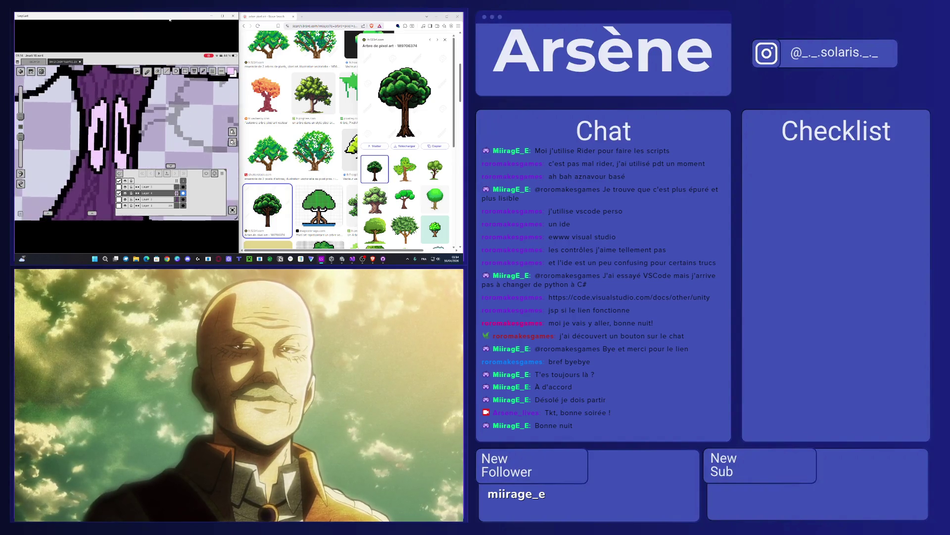
pyautogui.scroll(-3, 126, 143)
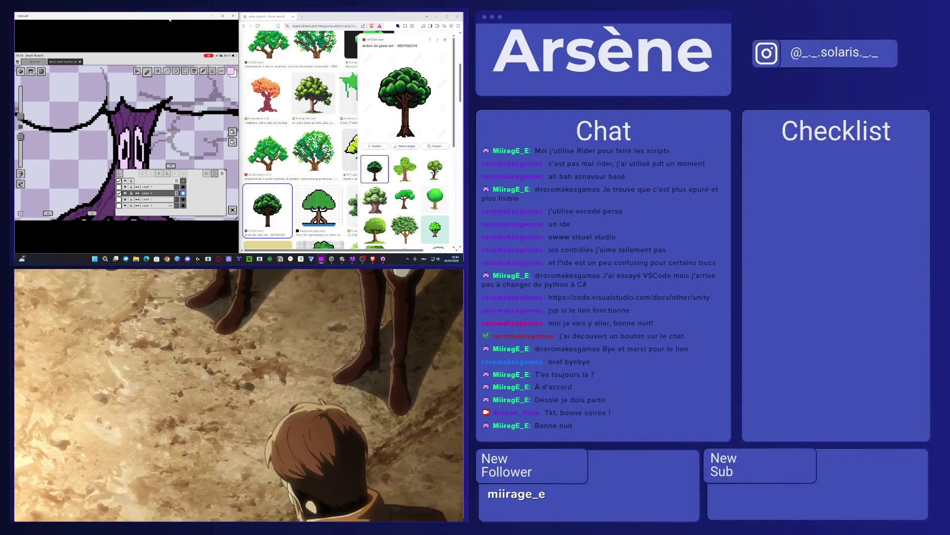
pyautogui.scroll(2, 127, 143)
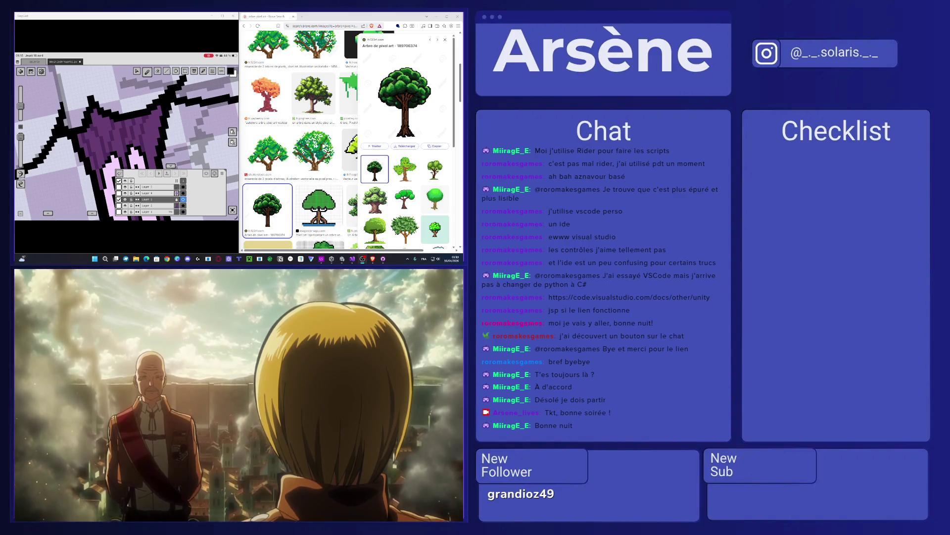
# Bring up the colour chooser to pick a highlight colour.
pyautogui.click(231, 70)
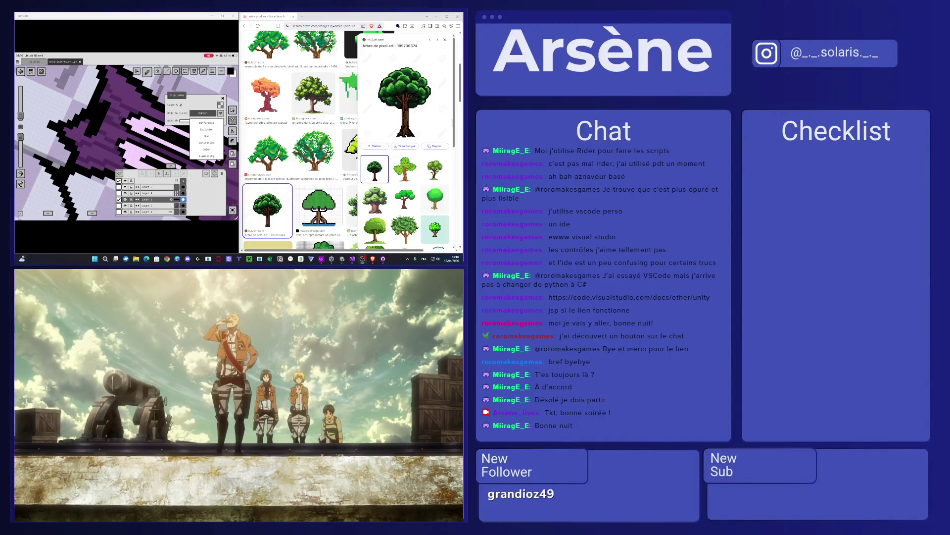
# Set the layer blend to Luminosity and paint pale pink pixels over the purple branch.
pyautogui.click(206, 155)
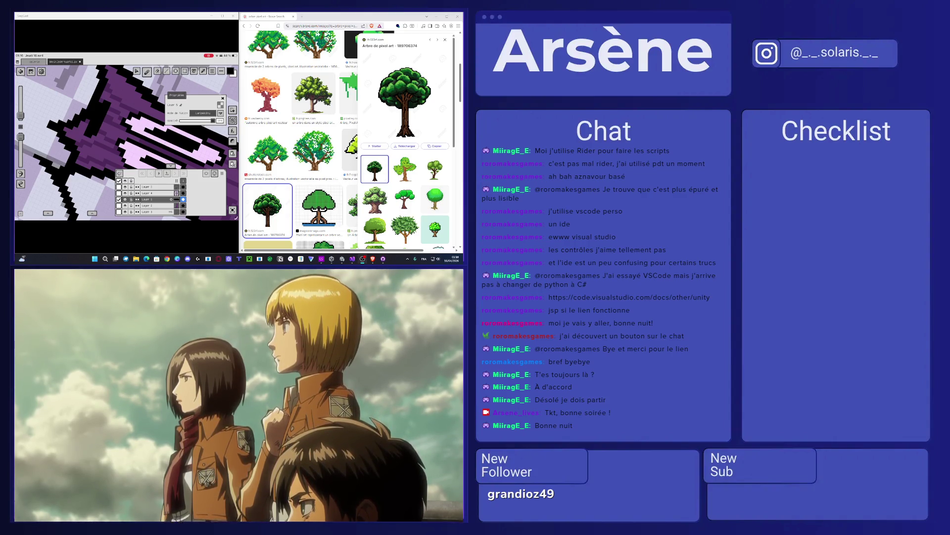
pyautogui.click(230, 71)
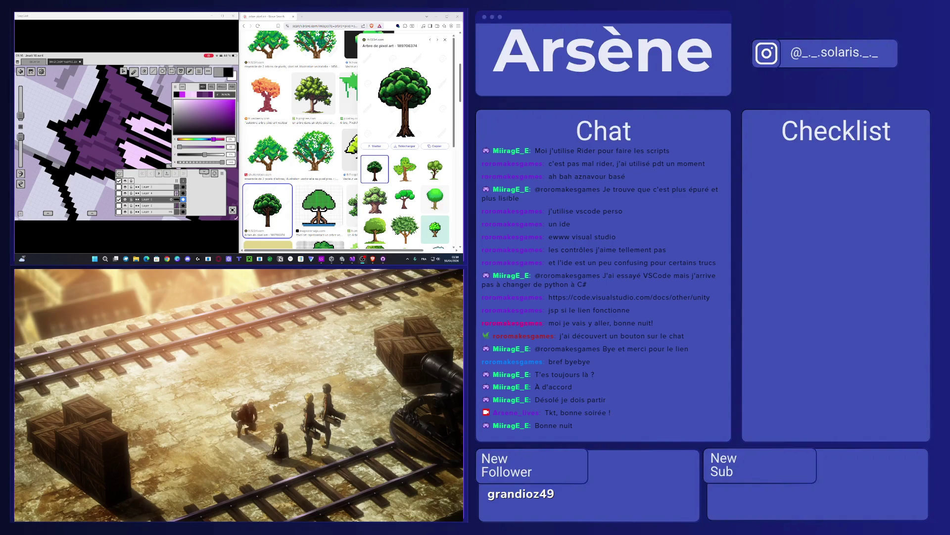
pyautogui.click(231, 71)
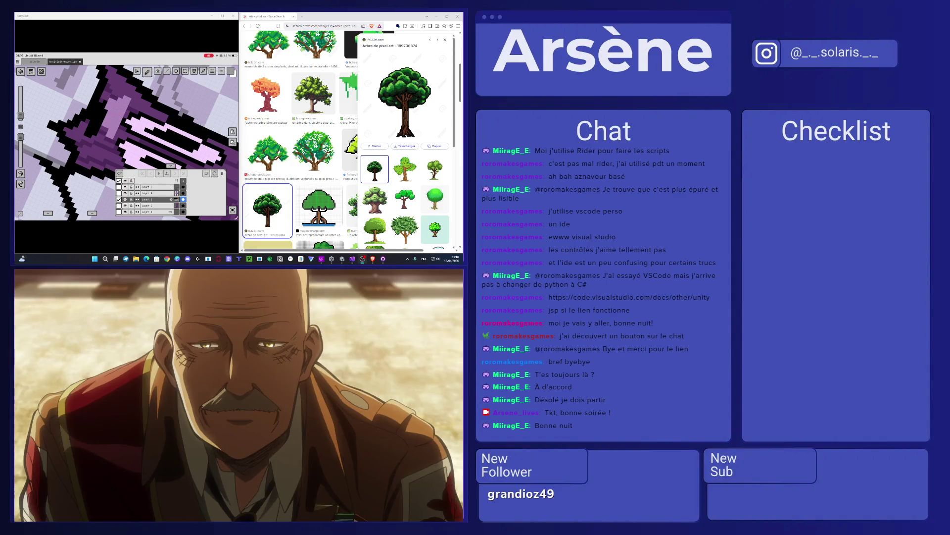
pyautogui.click(231, 70)
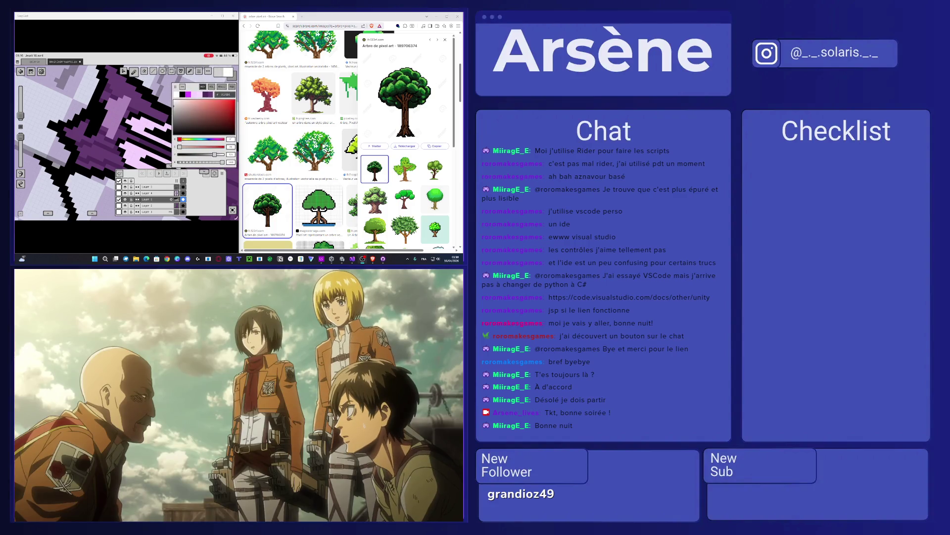
pyautogui.moveTo(105, 92)
pyautogui.mouseDown()
pyautogui.moveTo(120, 143)
pyautogui.moveTo(98, 132)
pyautogui.mouseUp()
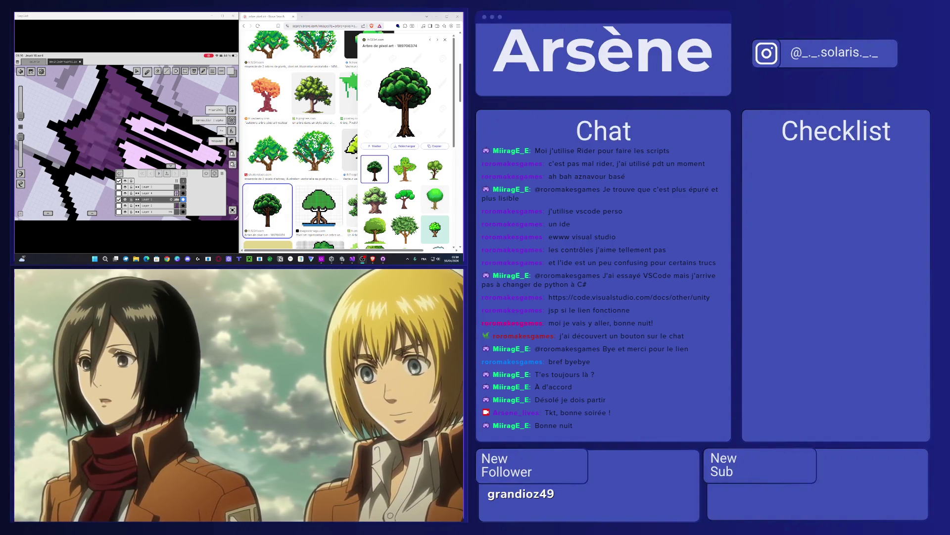
# Change Layer 3's blend mode from Luminosity to Overlay, trying Screen first.
pyautogui.click(172, 199)
pyautogui.click(203, 113)
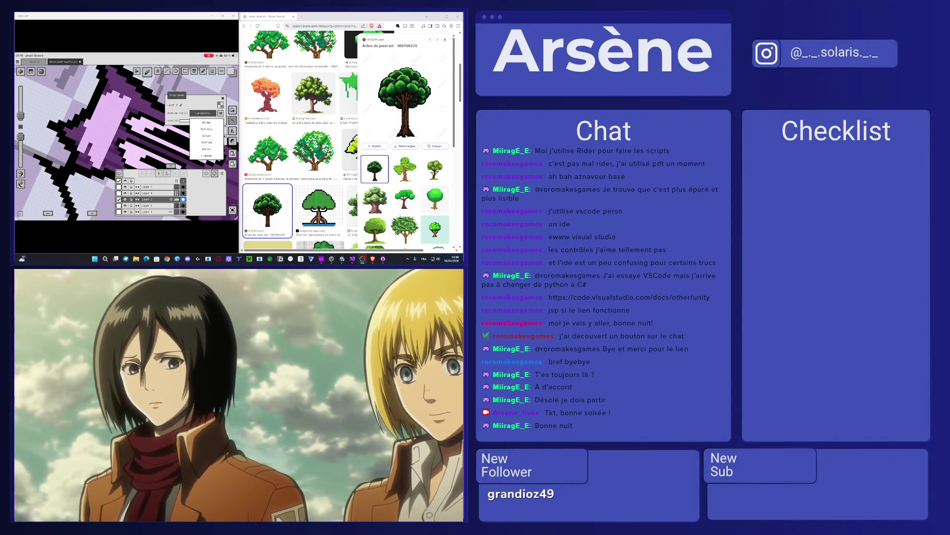
pyautogui.scroll(2, 206, 141)
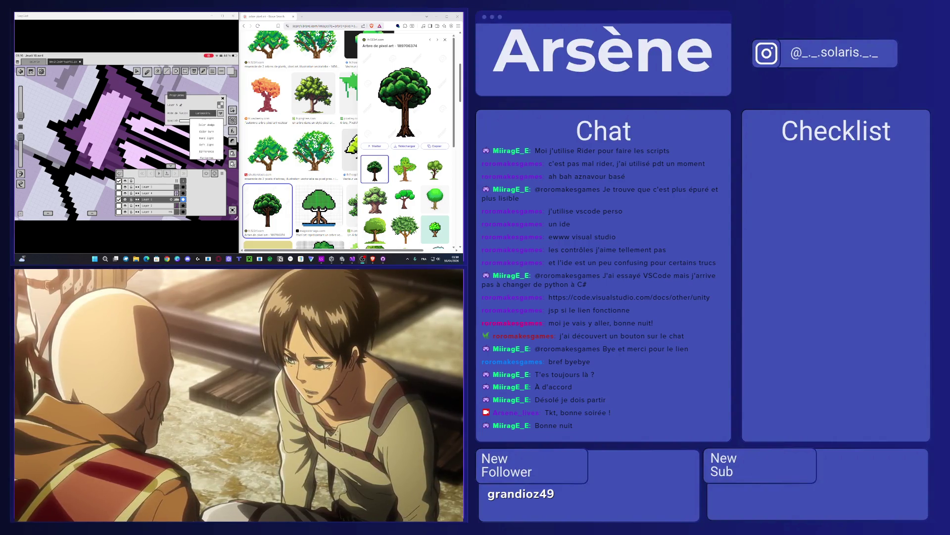
pyautogui.scroll(5, 207, 141)
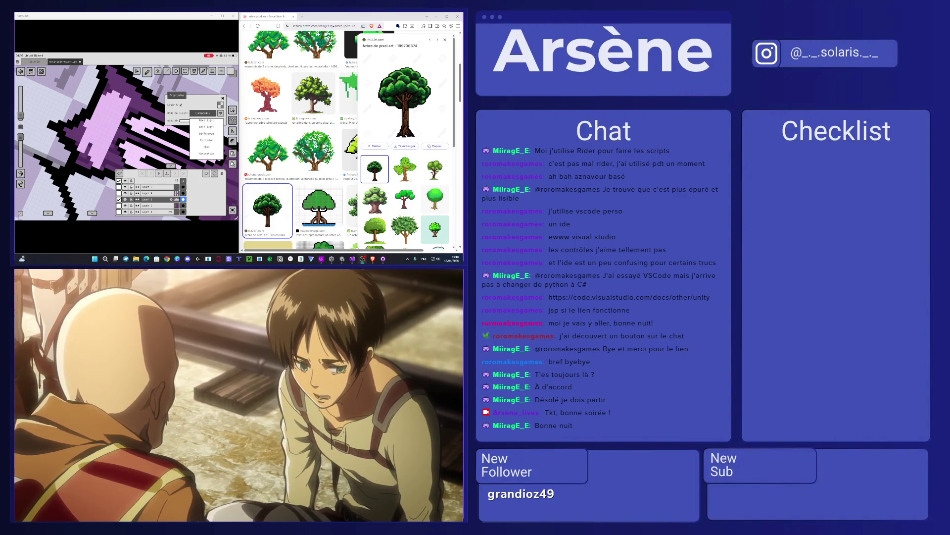
pyautogui.press('Escape')
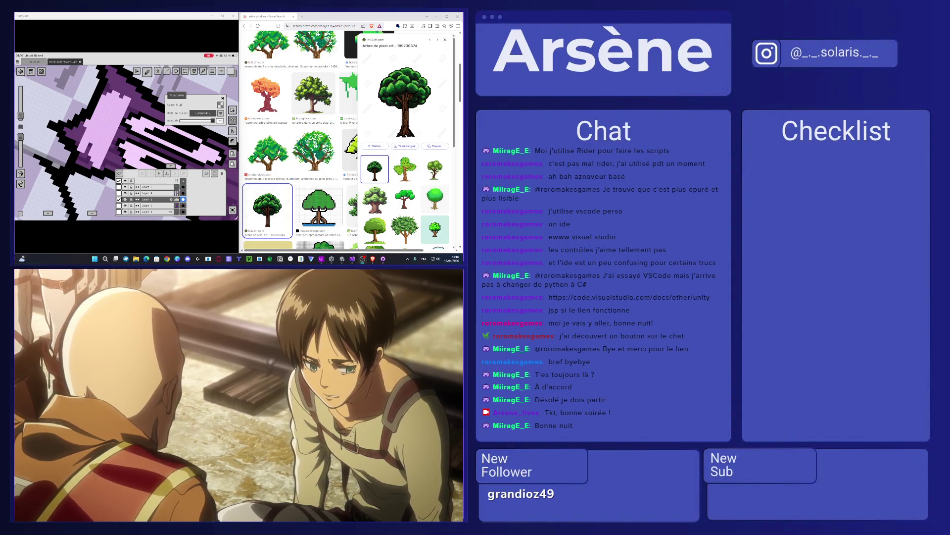
pyautogui.click(220, 113)
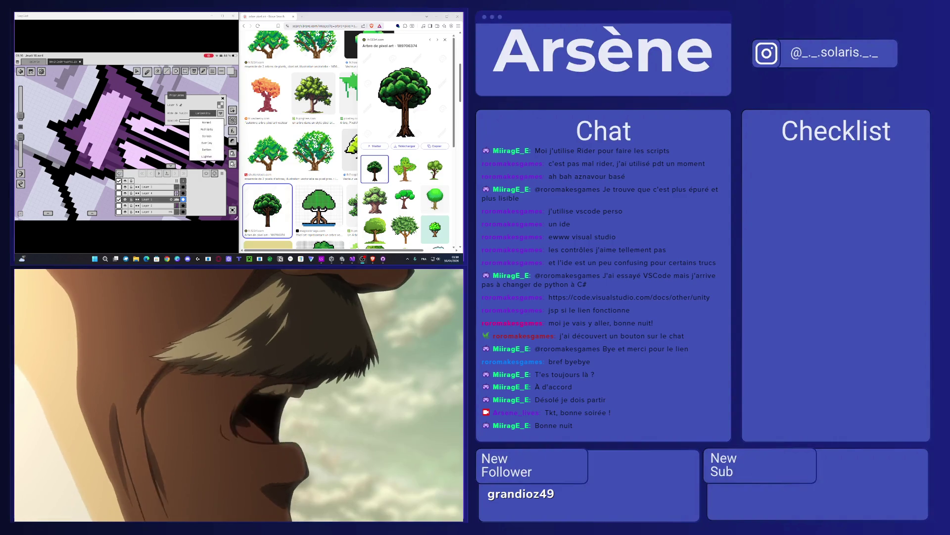
pyautogui.click(206, 136)
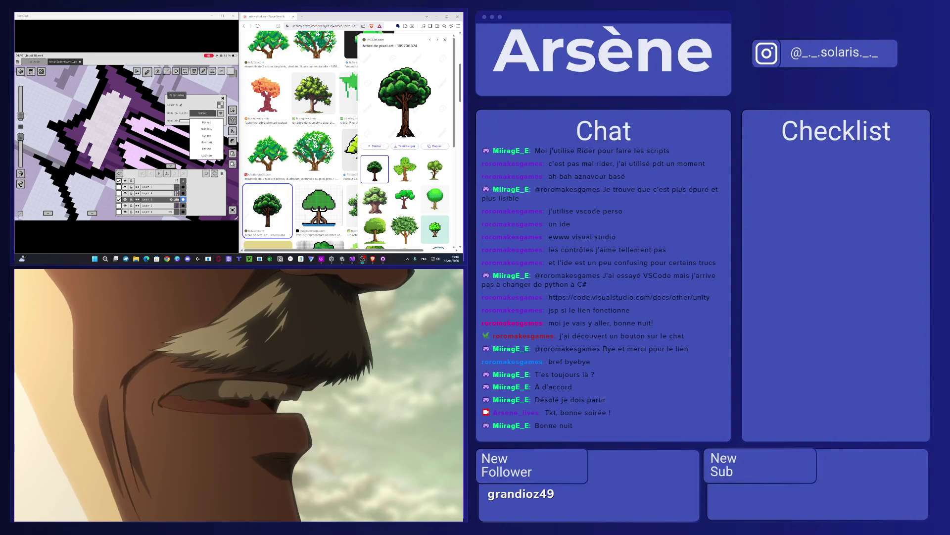
pyautogui.click(207, 142)
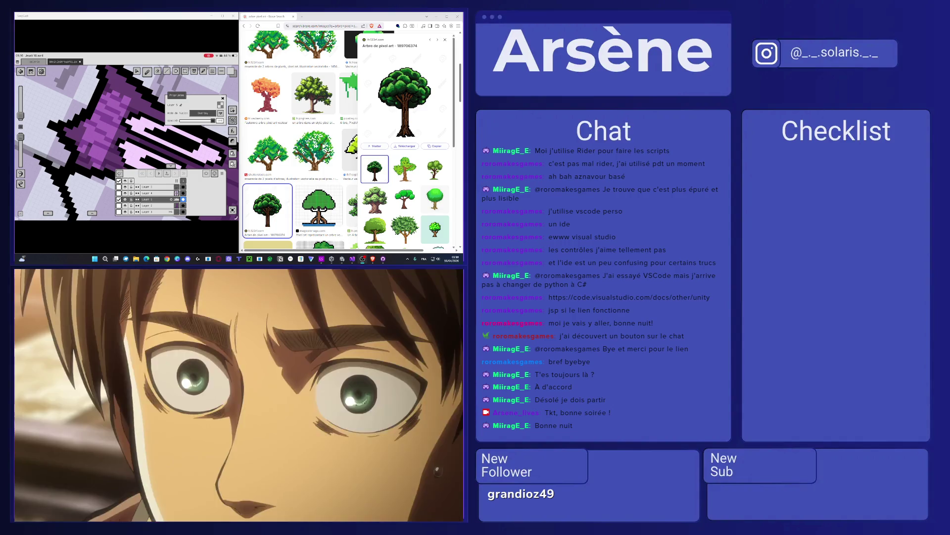
pyautogui.click(223, 98)
# Erase some pale pixels from the purple shading, then return to the pencil.
pyautogui.click(156, 72)
pyautogui.moveTo(112, 123)
pyautogui.mouseDown()
pyautogui.moveTo(97, 158)
pyautogui.moveTo(101, 135)
pyautogui.moveTo(88, 139)
pyautogui.moveTo(105, 97)
pyautogui.moveTo(104, 134)
pyautogui.mouseUp()
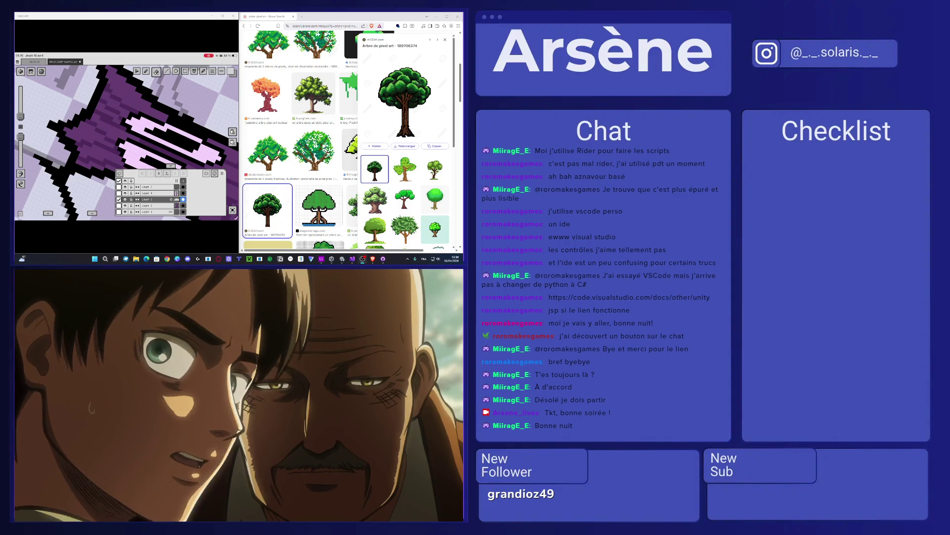
pyautogui.click(147, 72)
# Pick a new dark colour and draw dark pixels along the trunk.
pyautogui.click(231, 71)
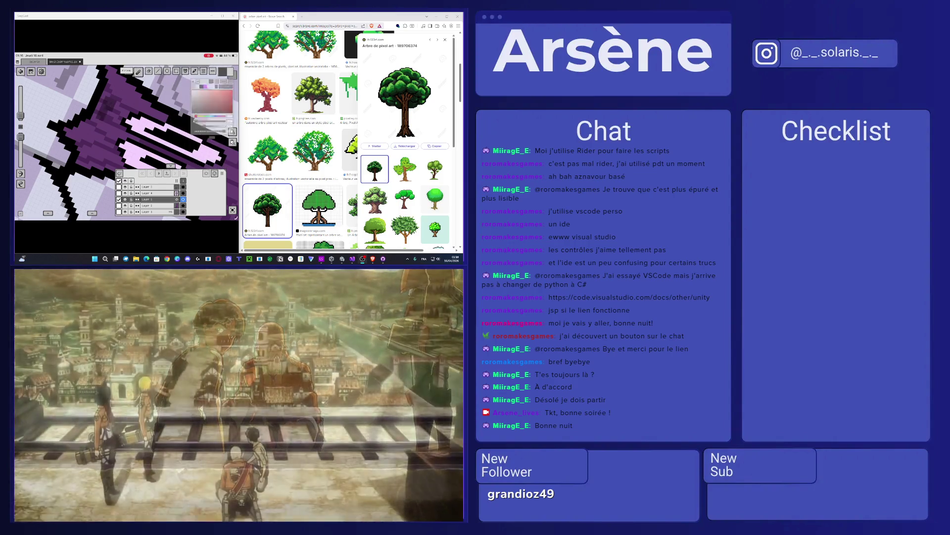
pyautogui.click(231, 71)
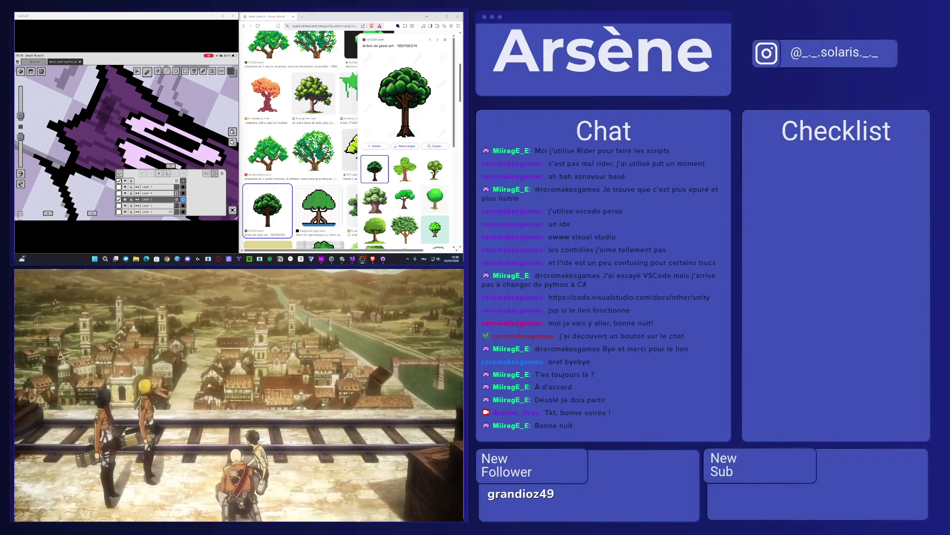
pyautogui.moveTo(114, 113); pyautogui.dragTo(96, 156)
# Fill the canopy interior with white and exit the fullscreen video.
pyautogui.scroll(-3, 126, 144)
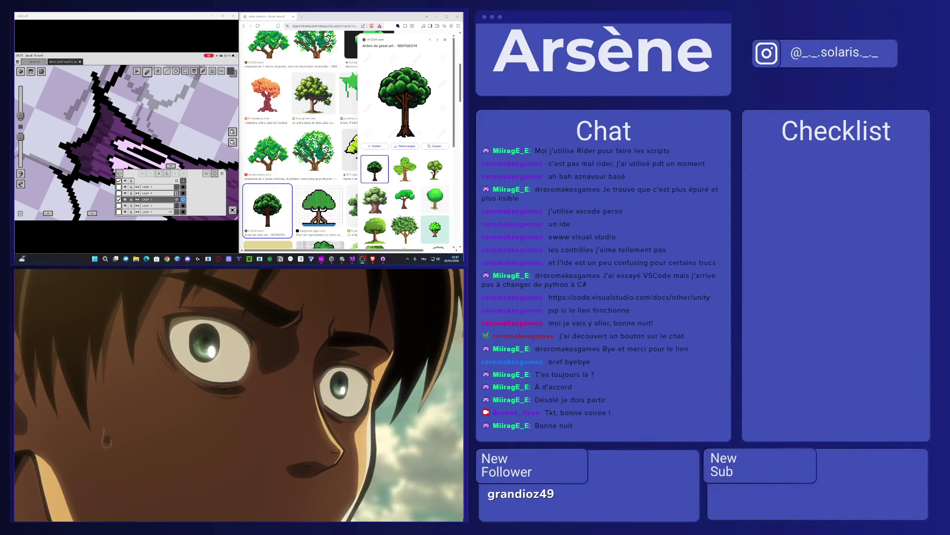
pyautogui.scroll(-5, 126, 142)
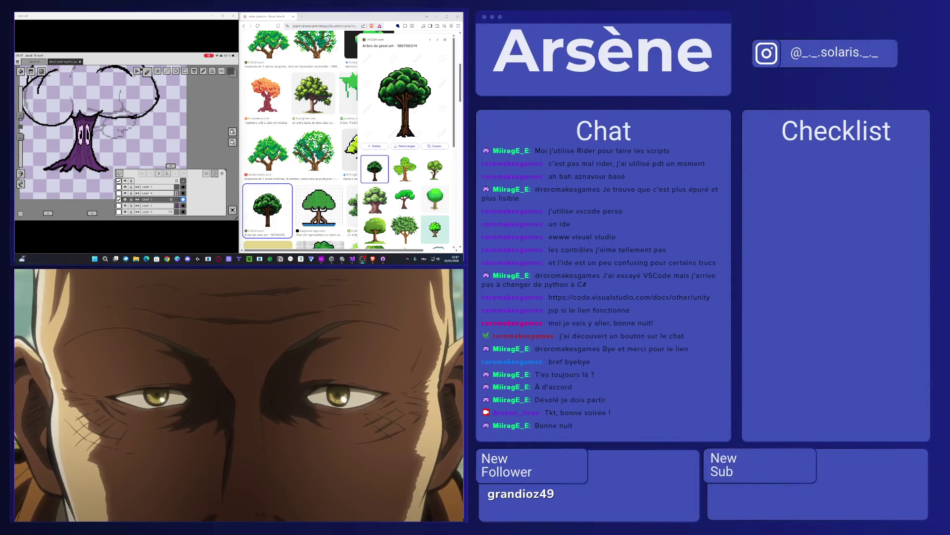
pyautogui.click(99, 109)
pyautogui.scroll(-1, 108, 139)
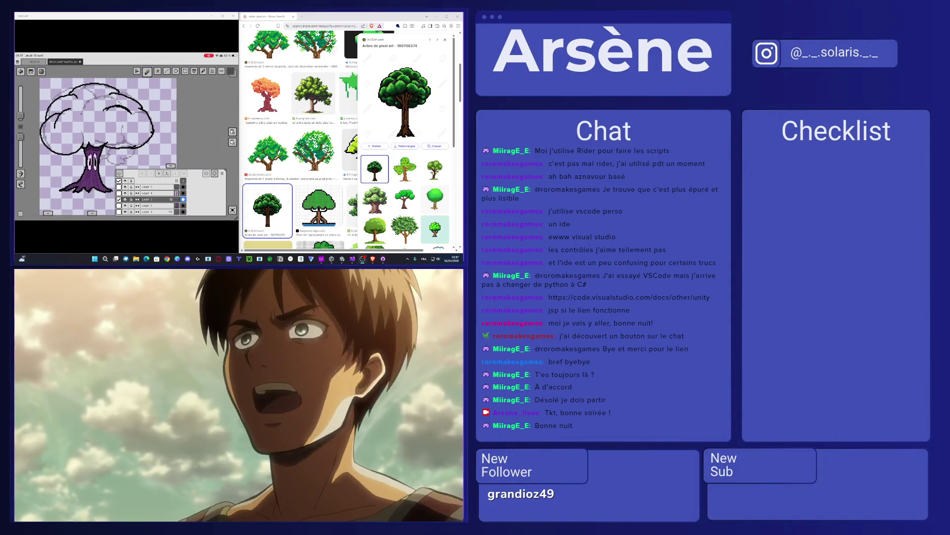
pyautogui.moveTo(424, 349)
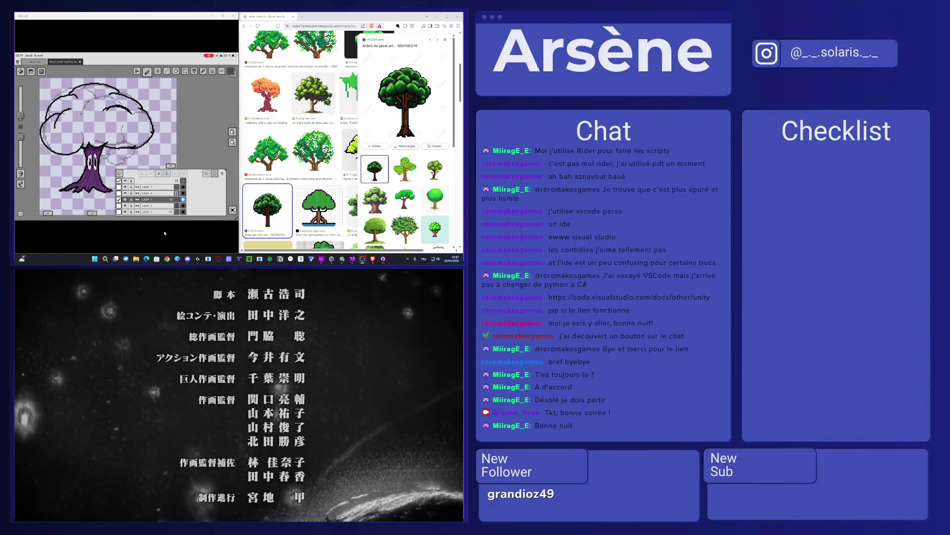
pyautogui.press('Escape')
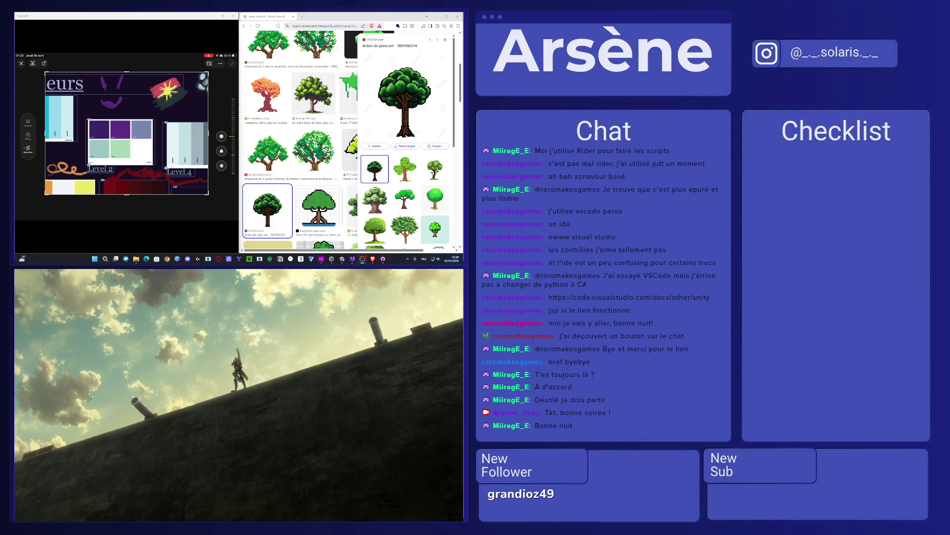
# Pause the playing episode and toggle the video out of and back into fullscreen.
pyautogui.click(174, 345)
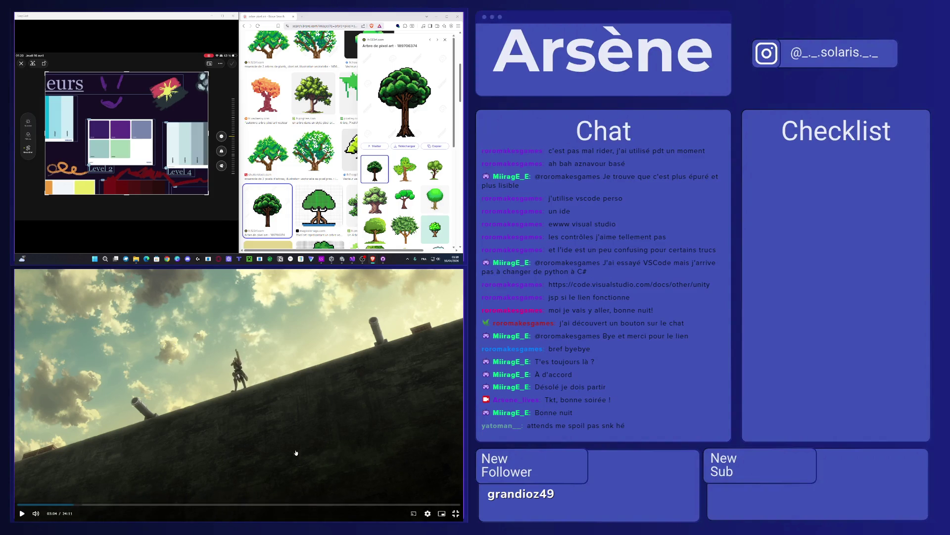
pyautogui.click(456, 514)
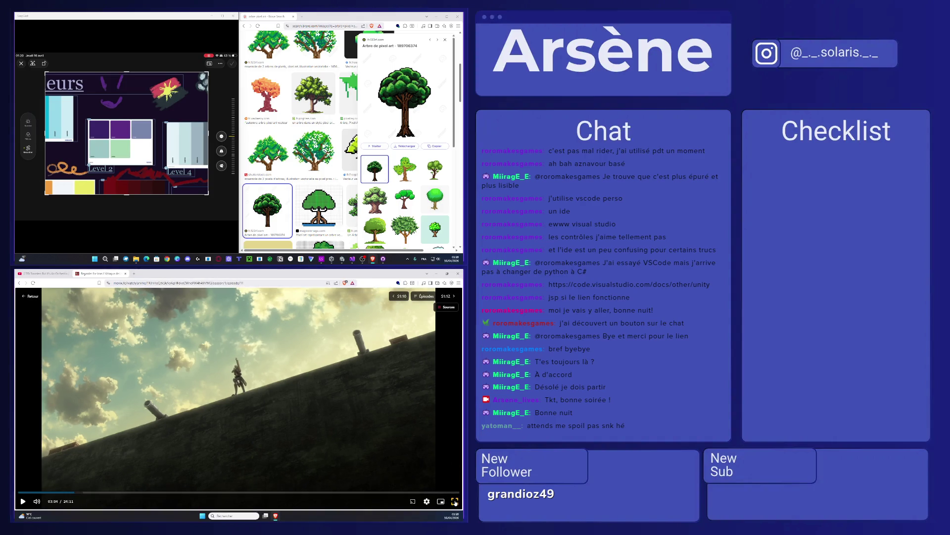
pyautogui.click(455, 501)
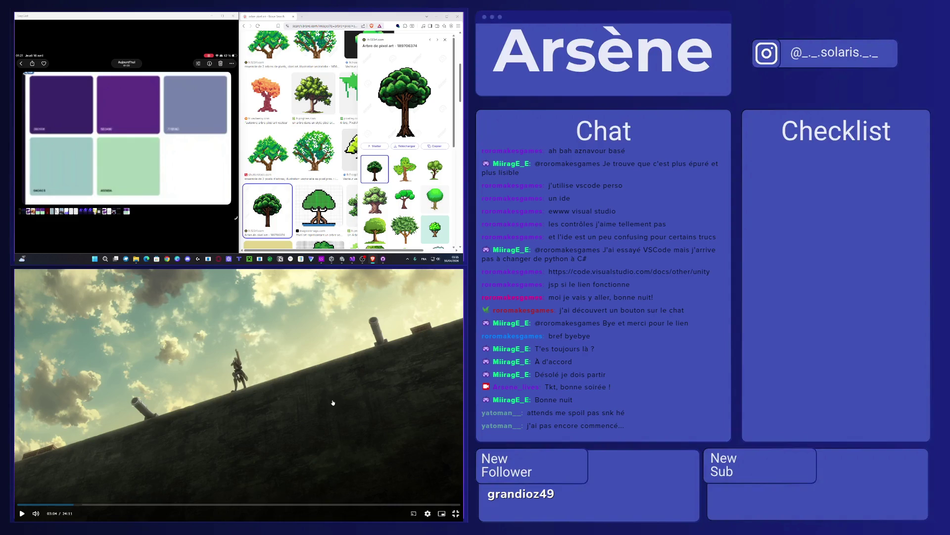
pyautogui.click(456, 513)
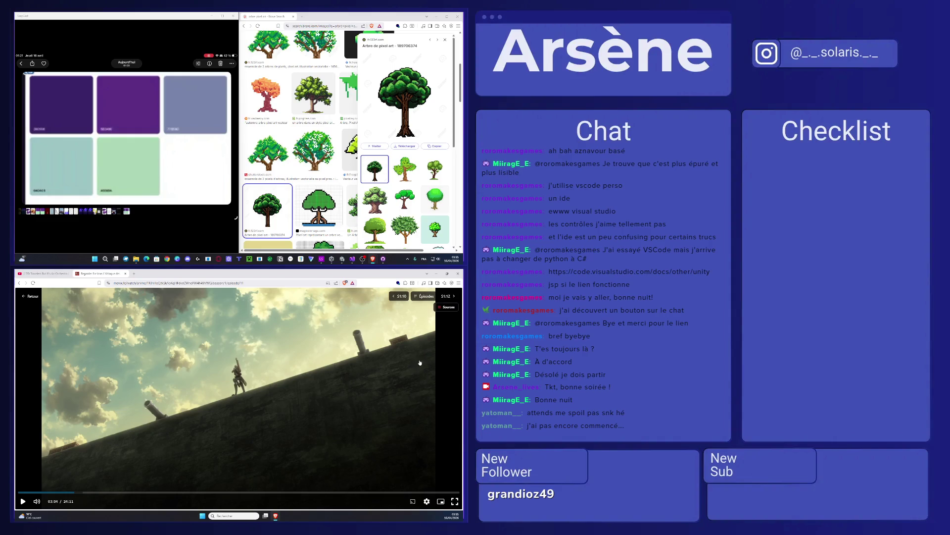
# Start Episode 01 from the episode list and watch it full screen.
pyautogui.click(424, 296)
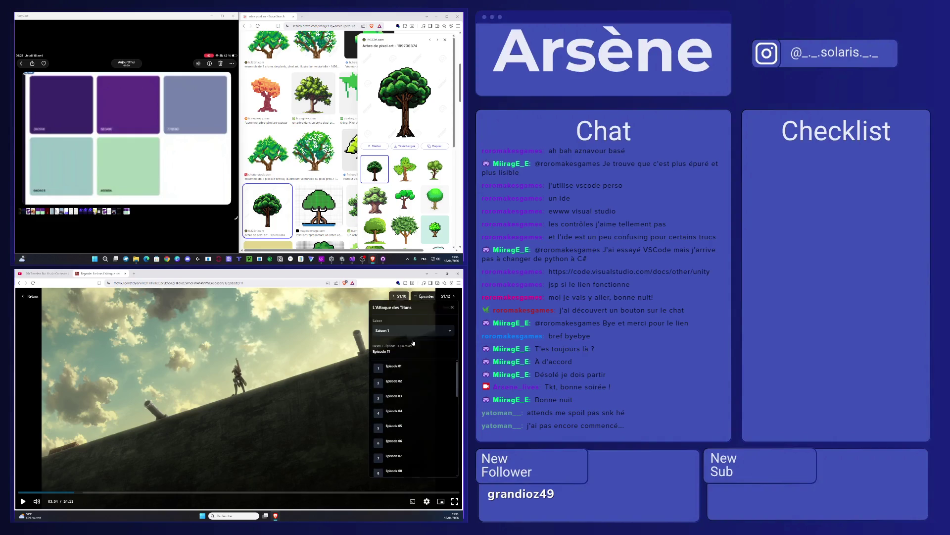
pyautogui.click(415, 371)
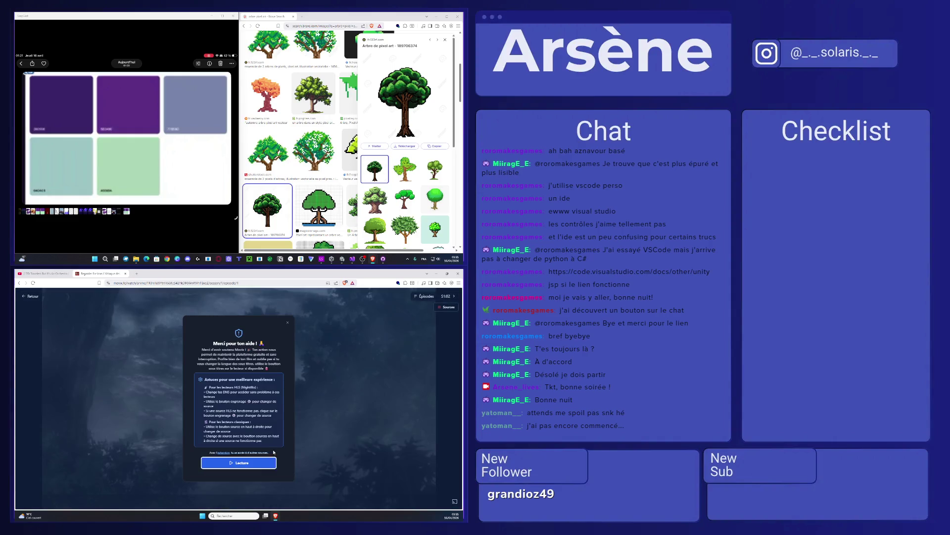
pyautogui.click(229, 463)
pyautogui.click(239, 402)
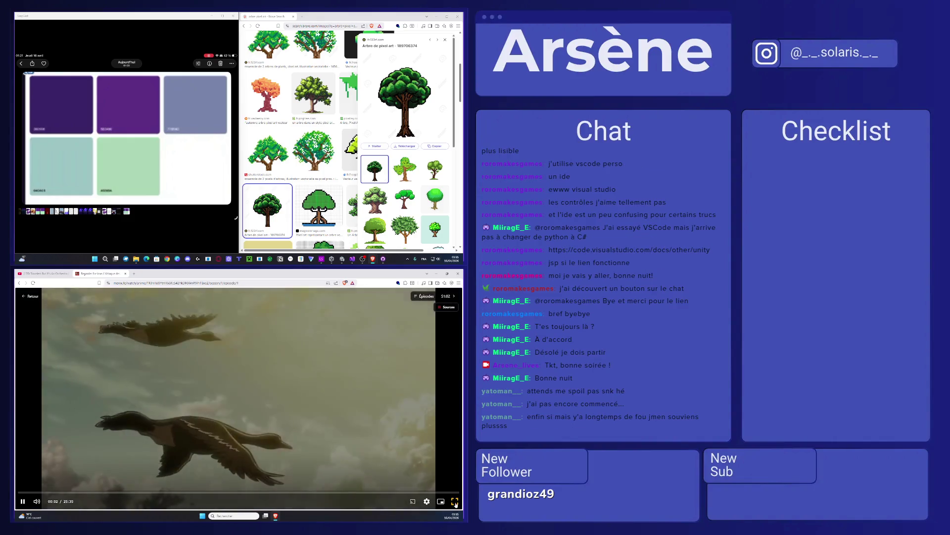
pyautogui.doubleClick(189, 420)
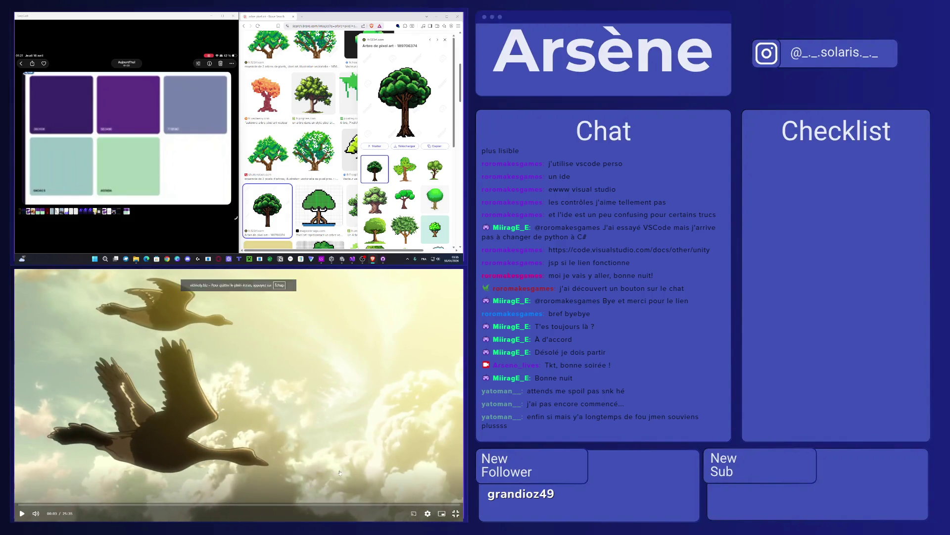
pyautogui.click(427, 514)
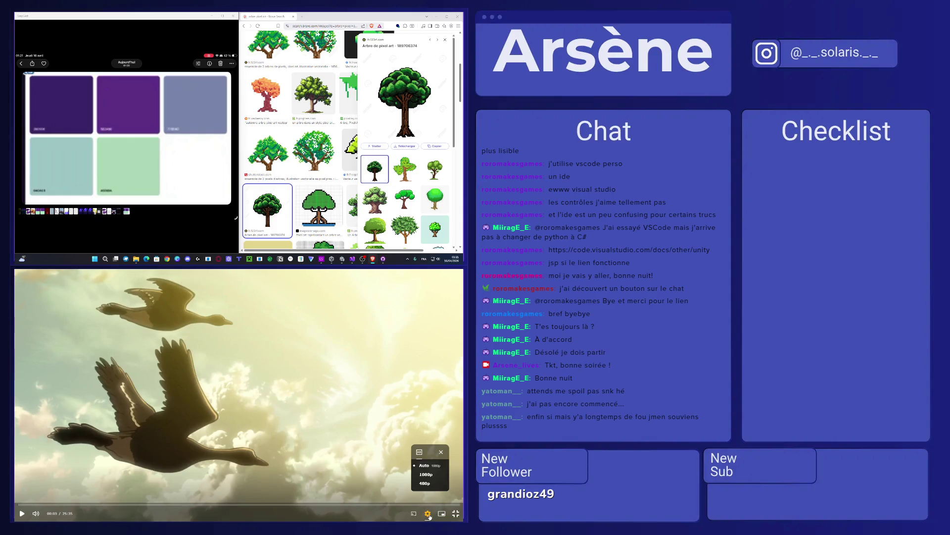
pyautogui.click(423, 466)
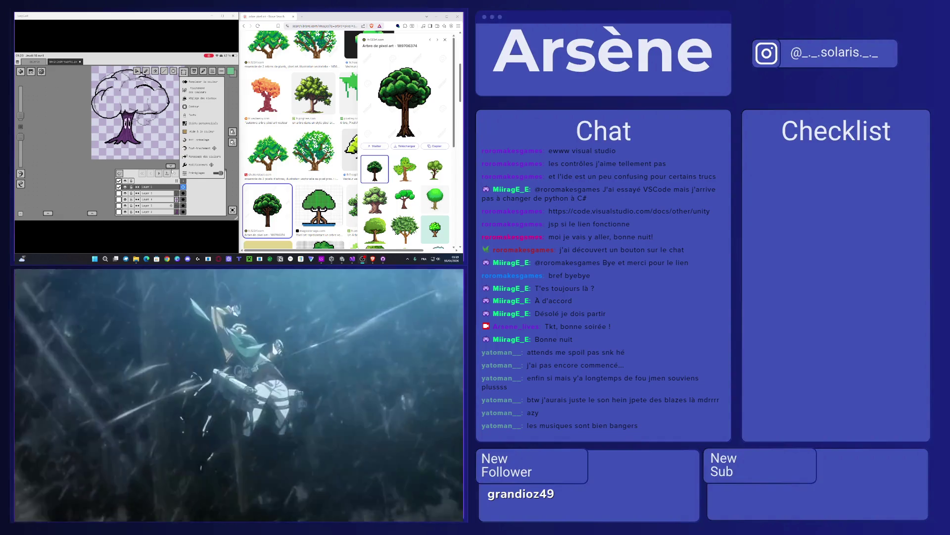
# Replace the current palette with colours imported from the saved palette image in Photos.
pyautogui.click(172, 170)
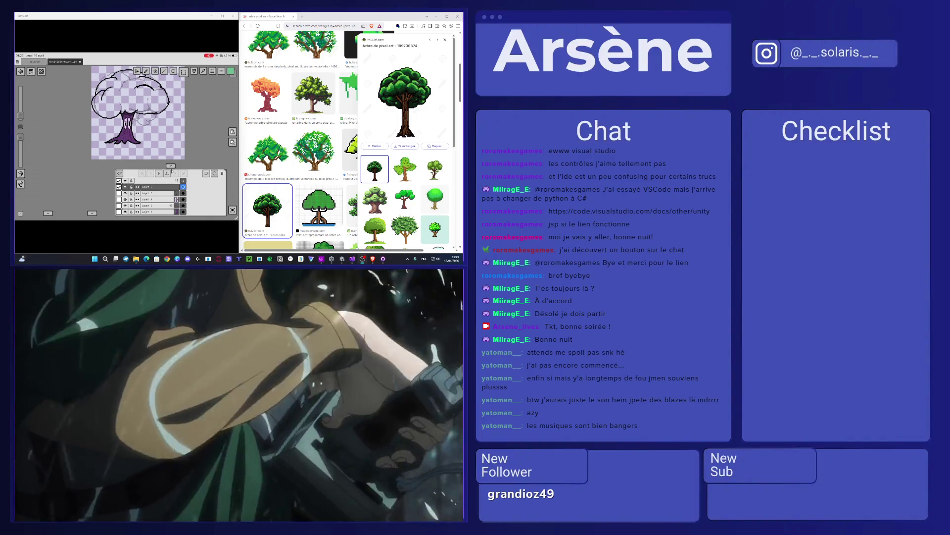
pyautogui.click(92, 214)
pyautogui.click(48, 213)
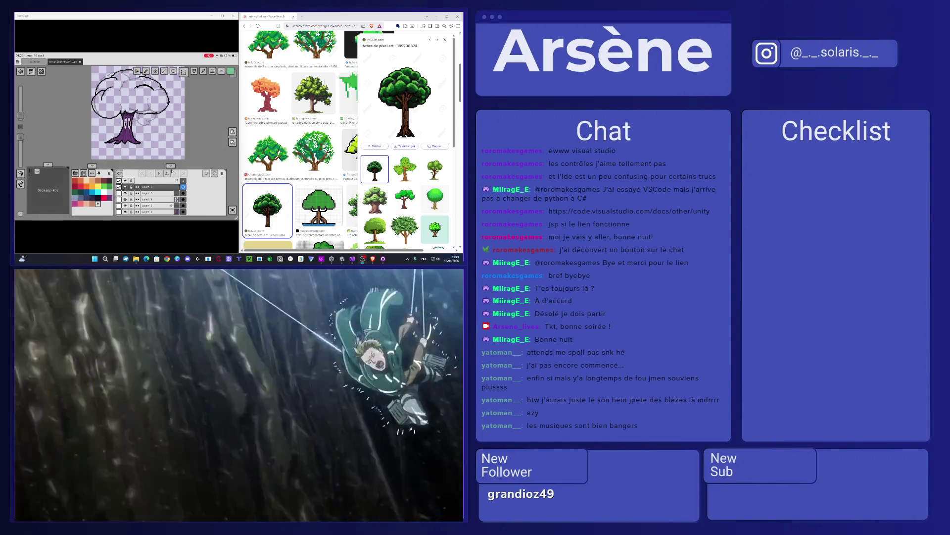
pyautogui.click(76, 173)
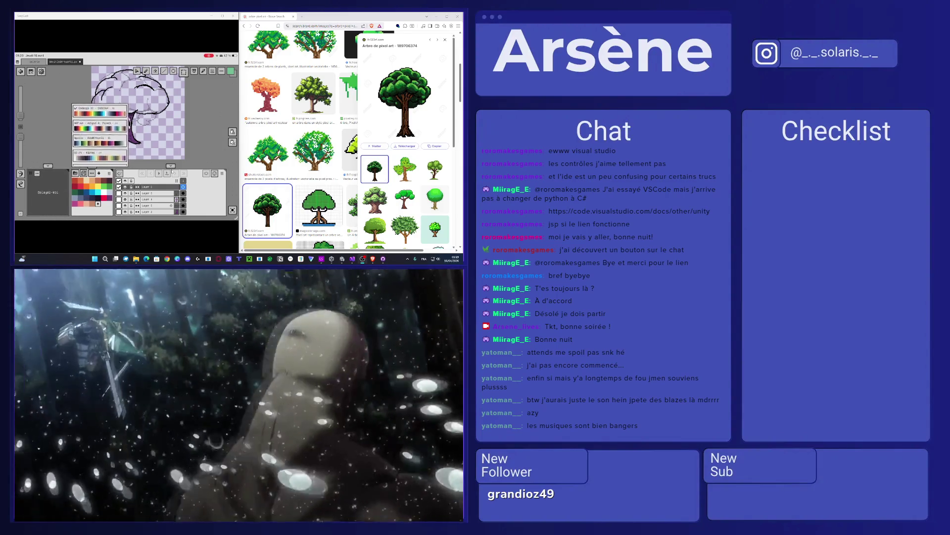
pyautogui.scroll(-5, 100, 135)
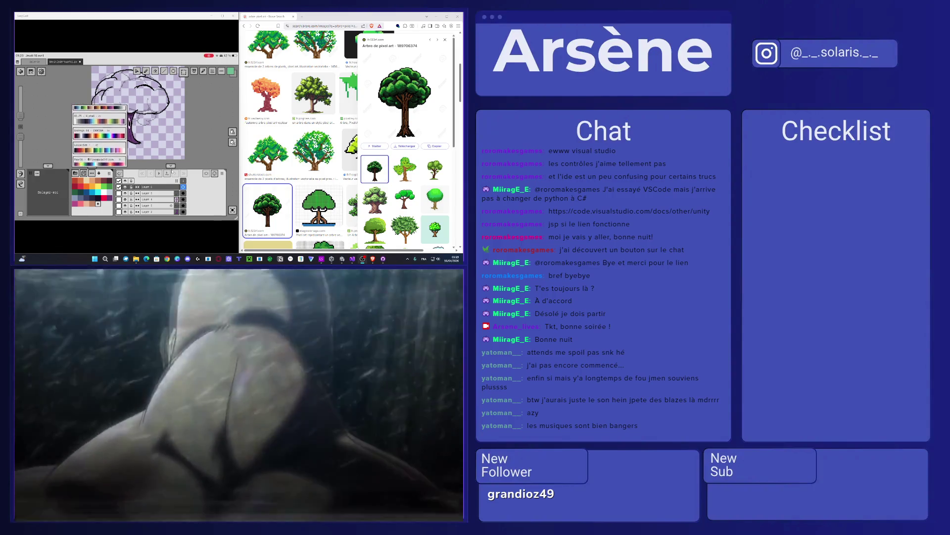
pyautogui.click(108, 161)
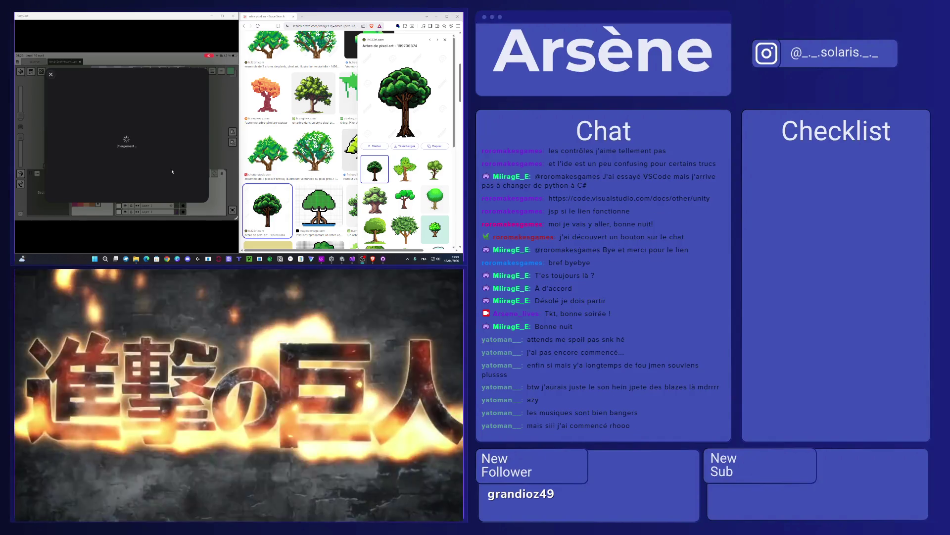
pyautogui.click(172, 171)
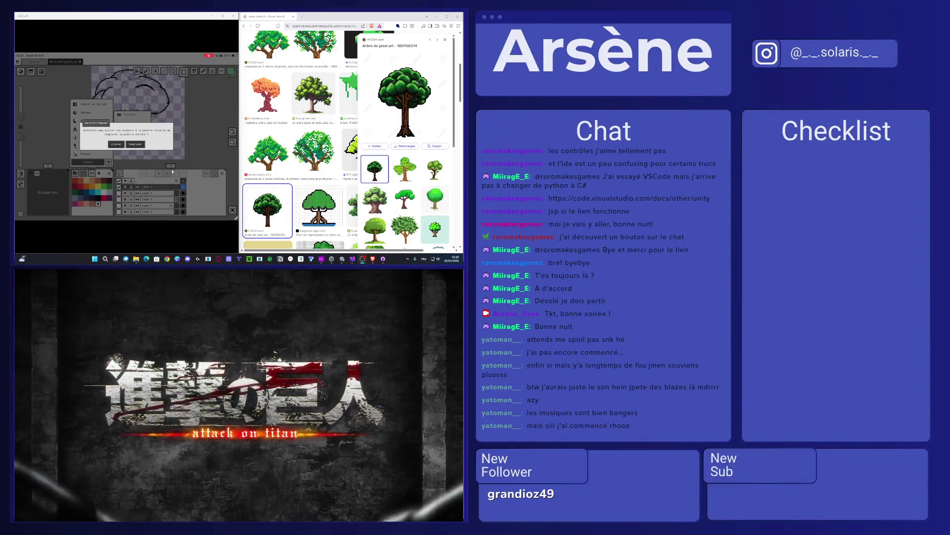
pyautogui.click(135, 144)
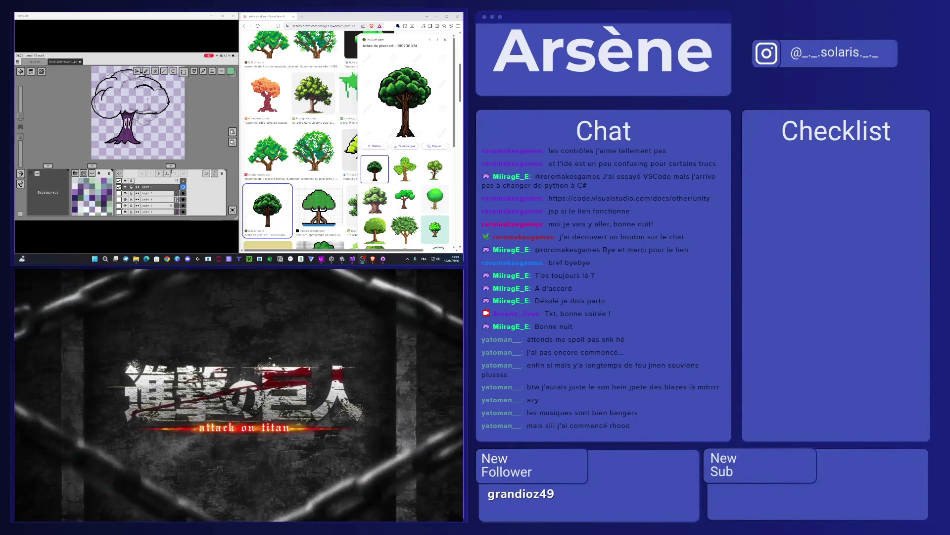
pyautogui.moveTo(141, 124); pyautogui.dragTo(151, 159)
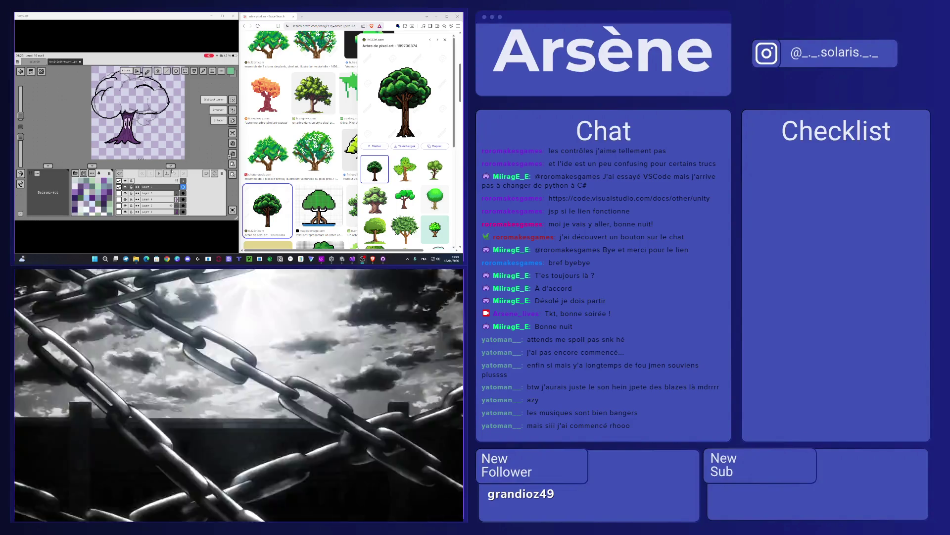
pyautogui.click(138, 71)
pyautogui.click(213, 89)
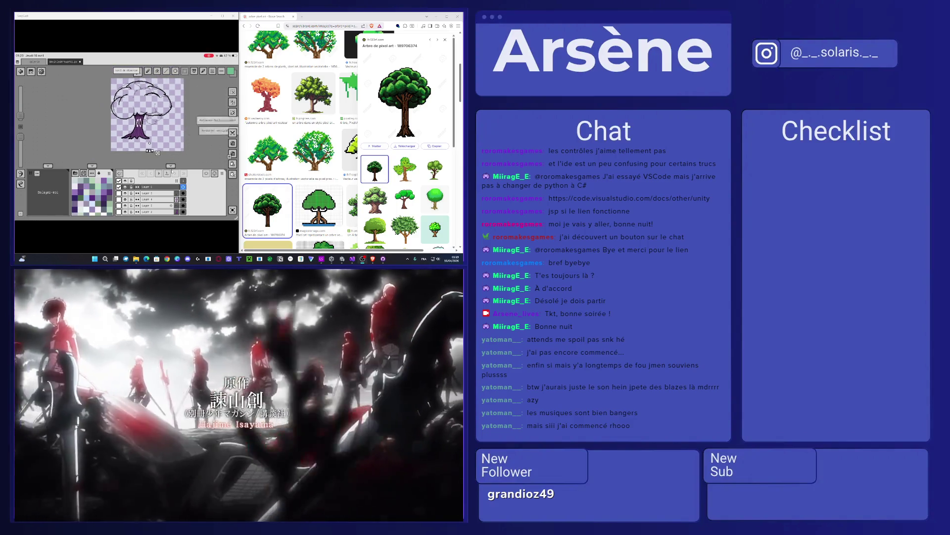
pyautogui.click(184, 71)
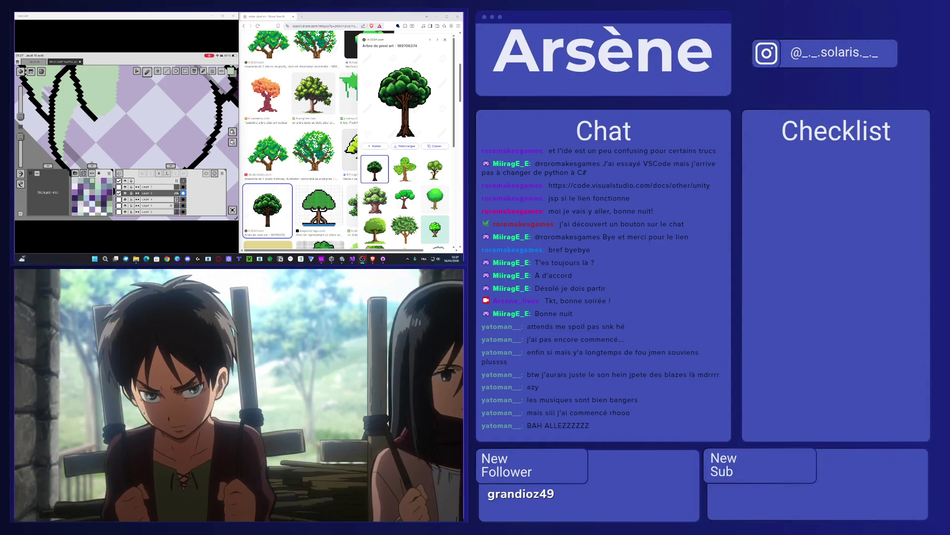
# Switch to the eraser on Layer 4 and enlarge the eraser size.
pyautogui.click(157, 72)
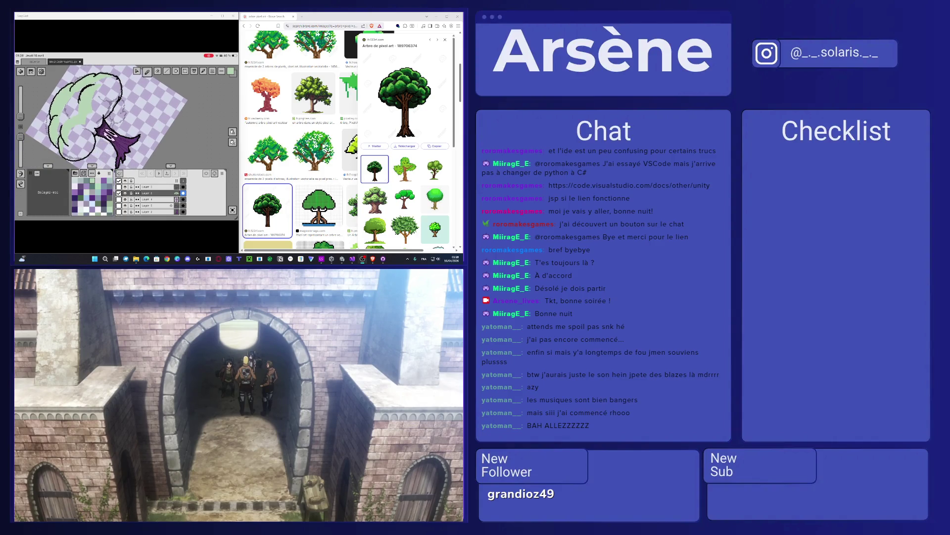
pyautogui.click(146, 199)
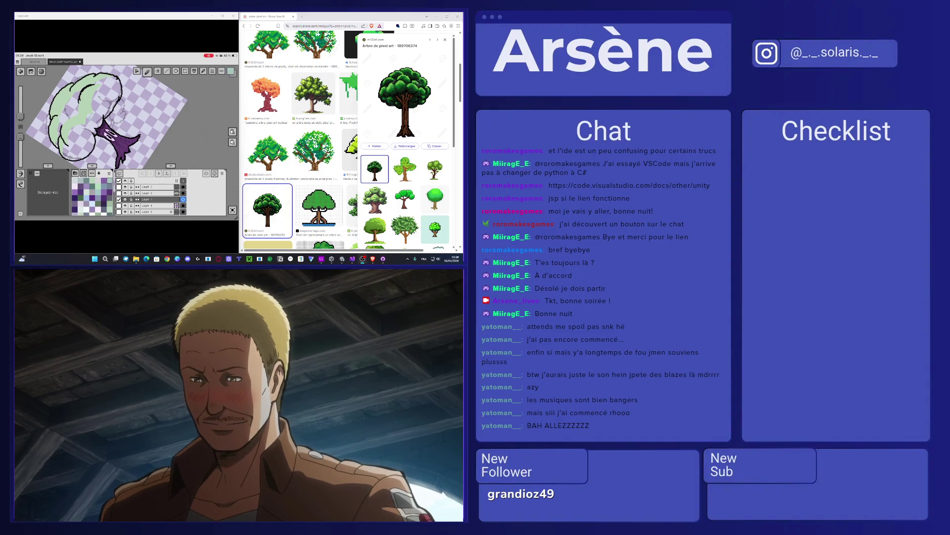
pyautogui.moveTo(20, 116); pyautogui.dragTo(20, 110)
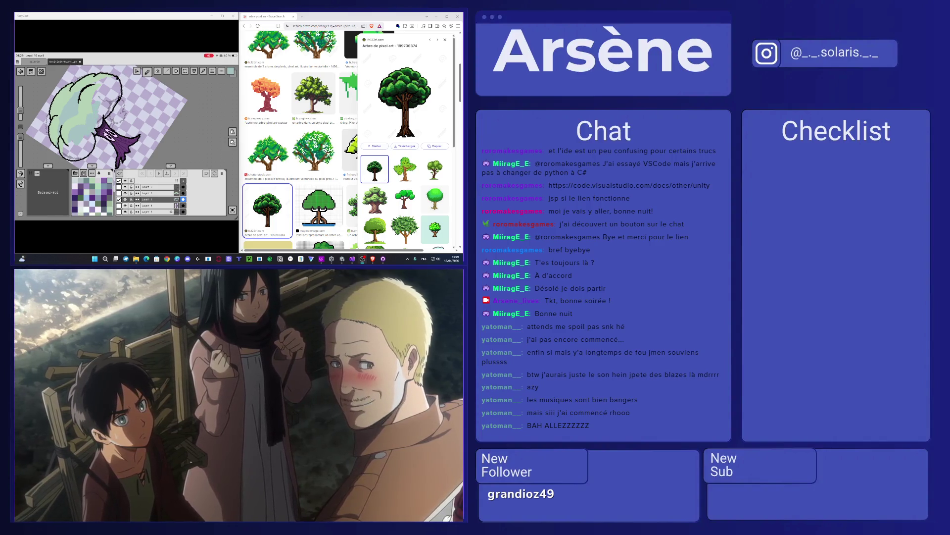
# Add a small darker mark on the tree, then paint more of the crown pale green.
pyautogui.moveTo(101, 105); pyautogui.dragTo(101, 115)
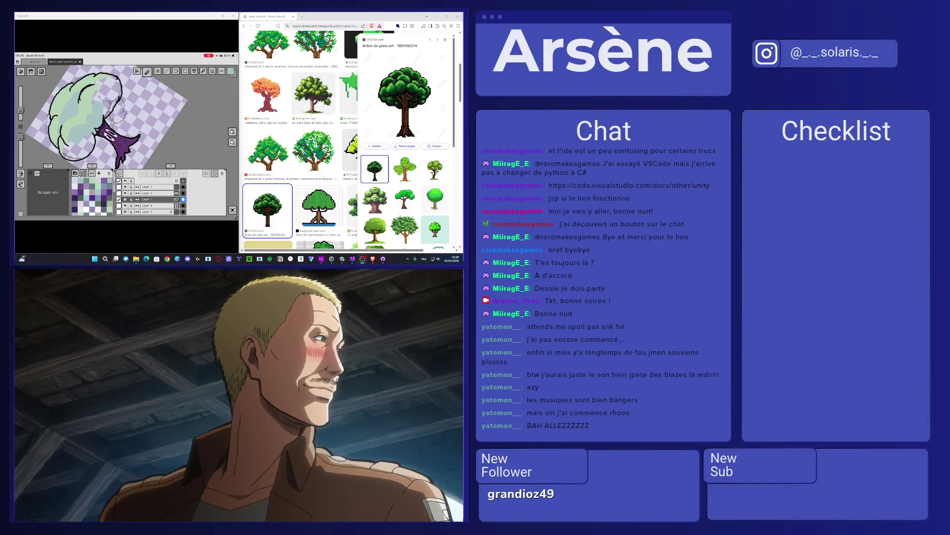
pyautogui.scroll(3, 123, 114)
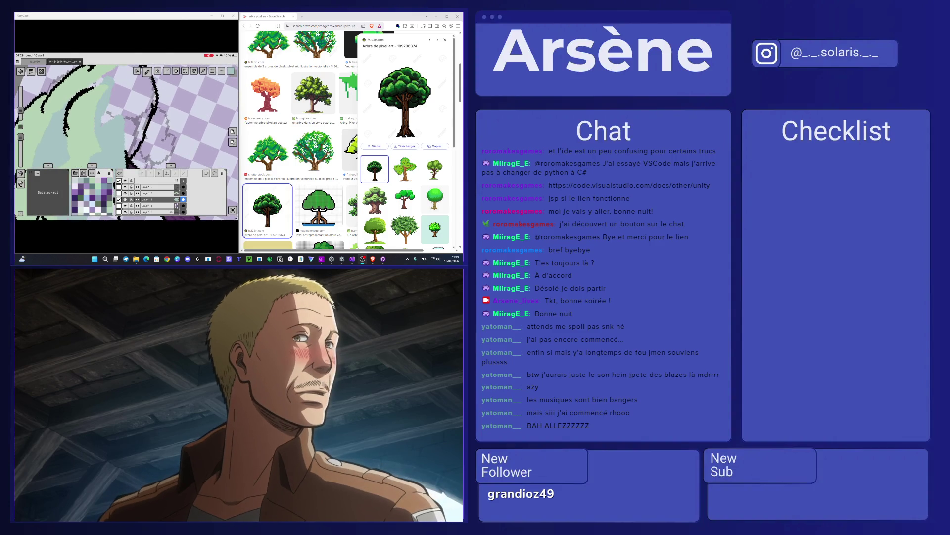
pyautogui.scroll(-3, 127, 119)
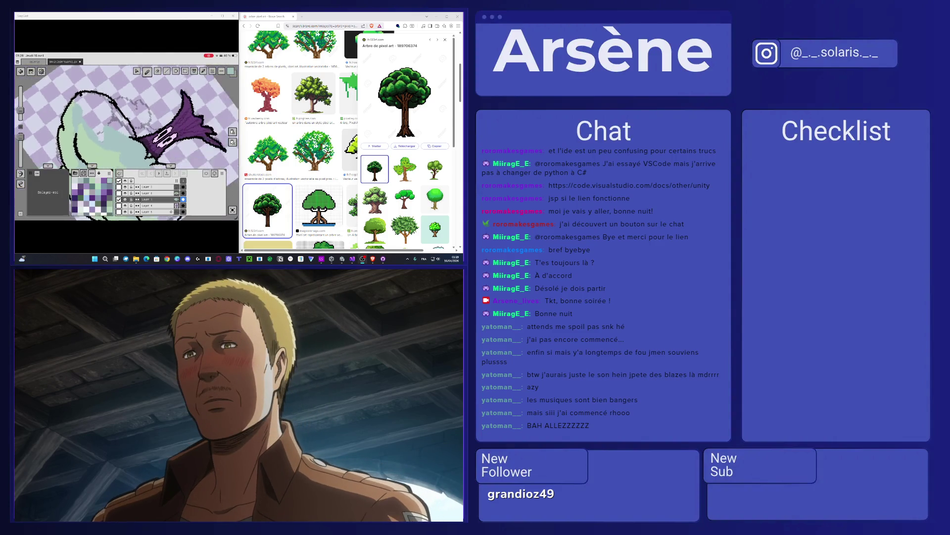
pyautogui.scroll(3, 126, 129)
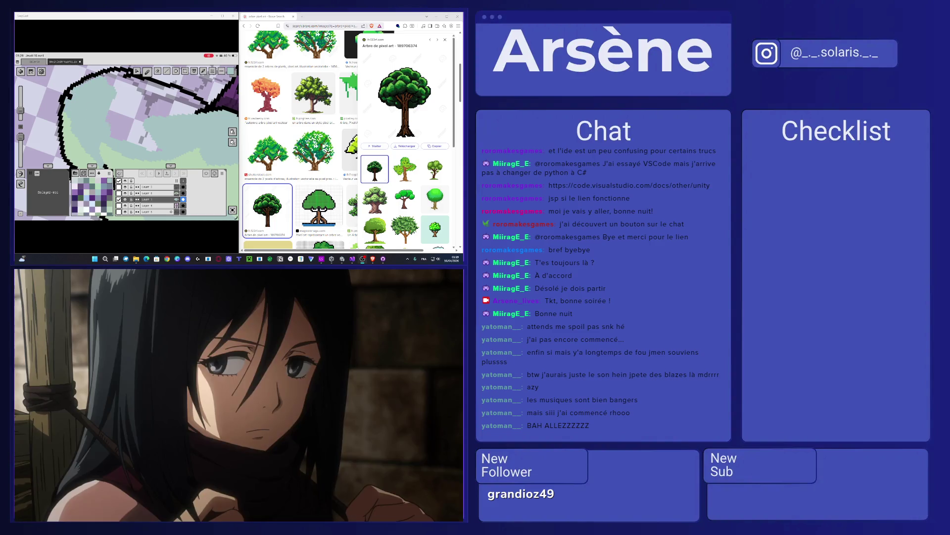
pyautogui.moveTo(115, 124)
pyautogui.mouseDown()
pyautogui.moveTo(117, 81)
pyautogui.moveTo(108, 73)
pyautogui.mouseUp()
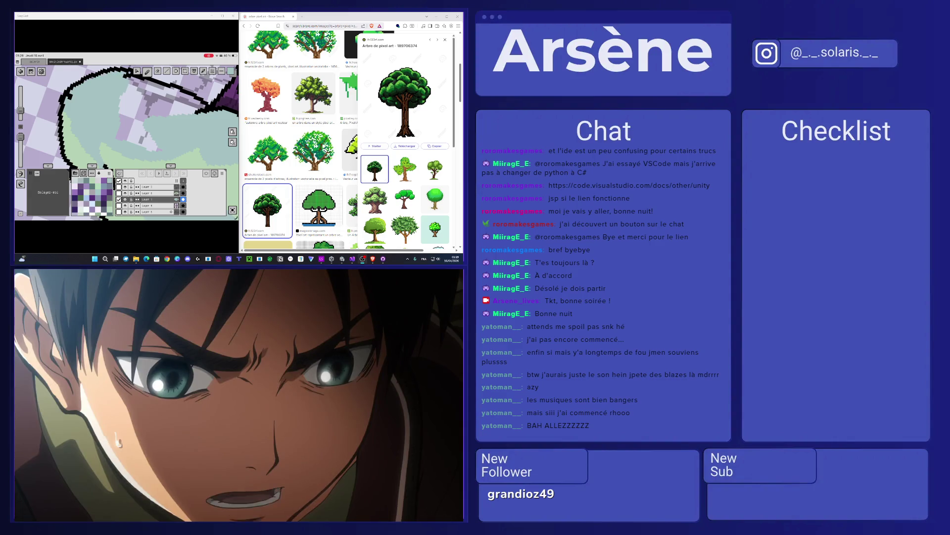
pyautogui.moveTo(123, 124); pyautogui.dragTo(107, 92)
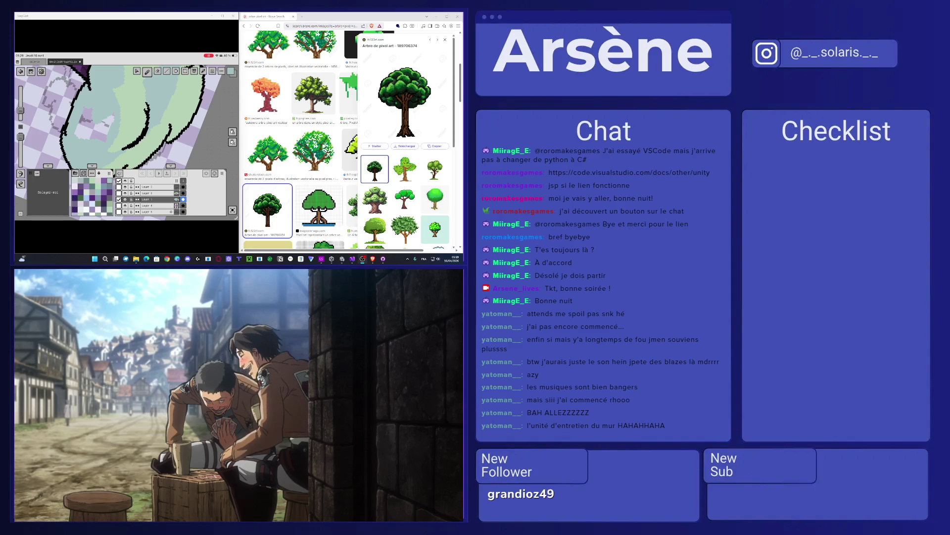
pyautogui.scroll(-3, 119, 118)
# Switch to the eraser and zoom out to see the whole tree with its green crown.
pyautogui.scroll(3, 94, 119)
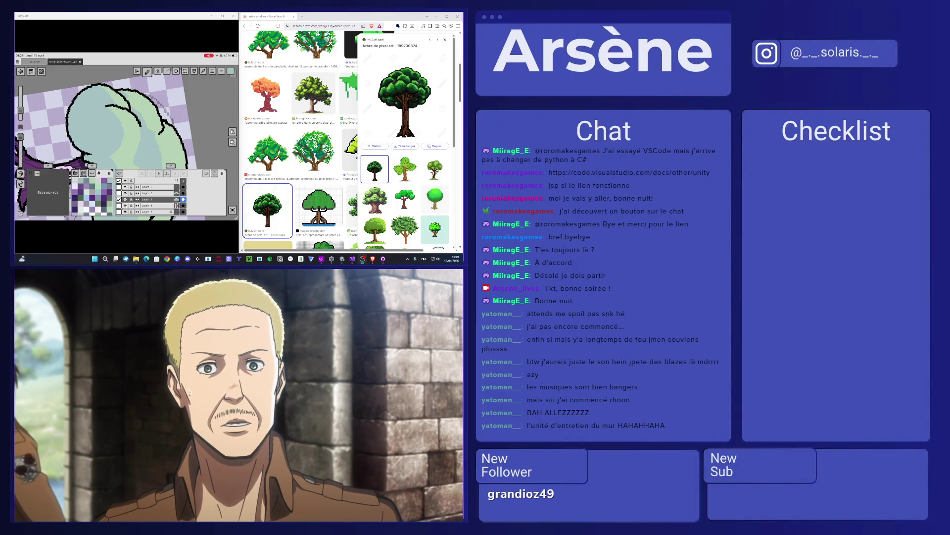
pyautogui.scroll(5, 124, 144)
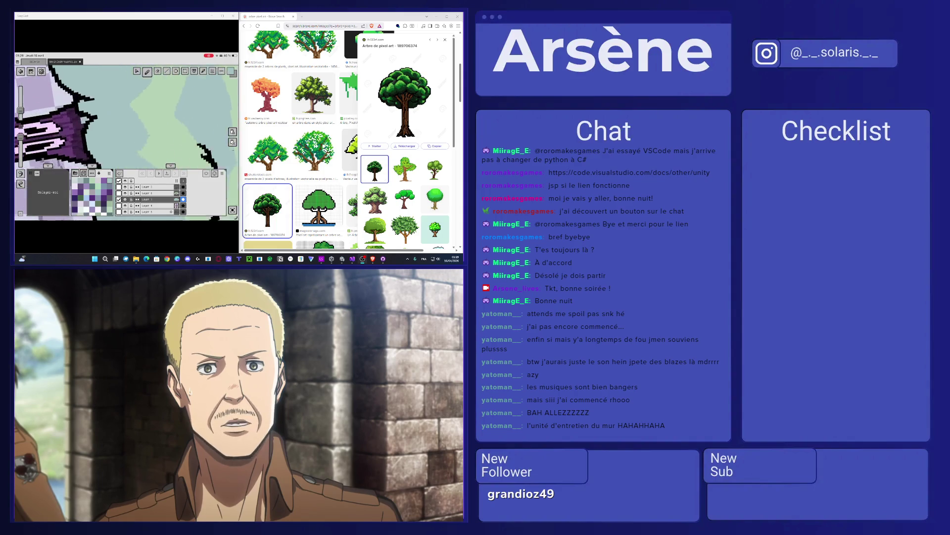
pyautogui.click(156, 71)
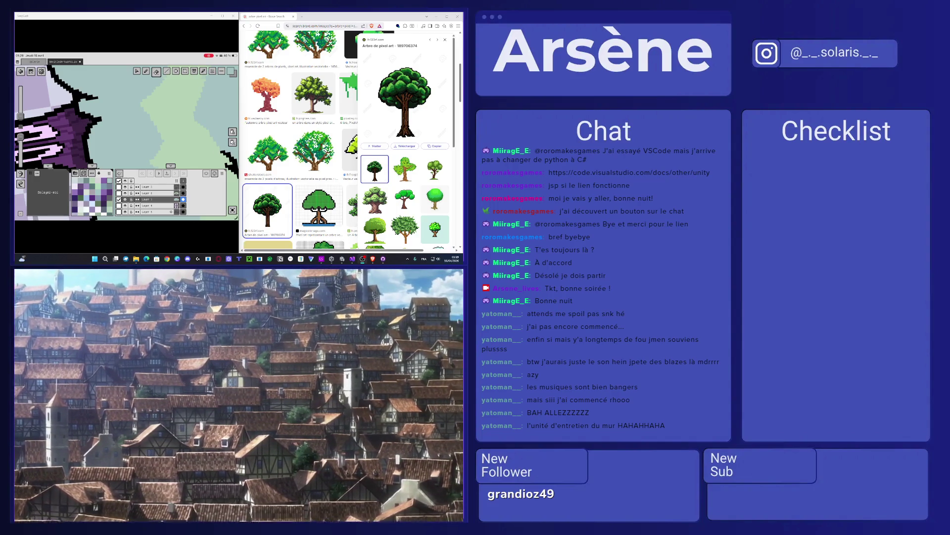
pyautogui.scroll(-5, 92, 119)
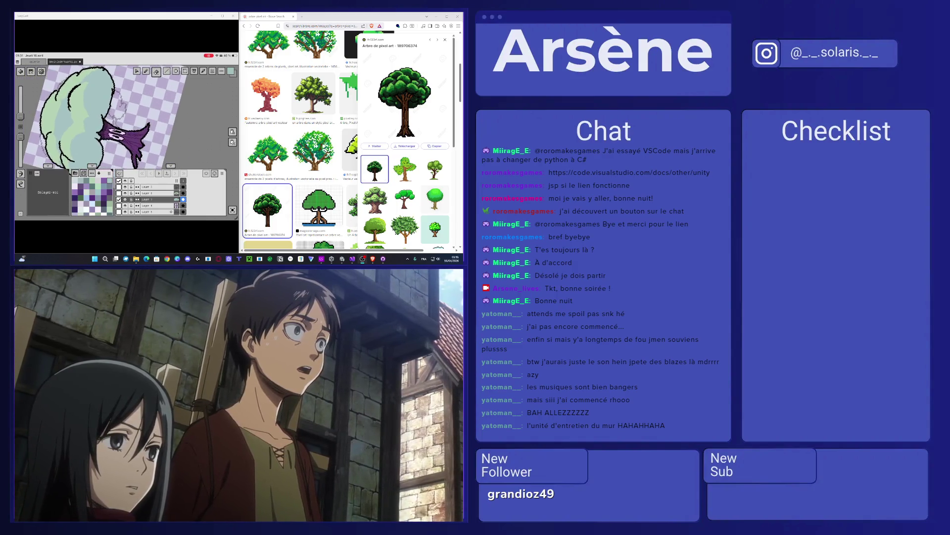
# On the upper layer, take the pen and try a grey stroke inside the crown's left edge, then undo it.
pyautogui.click(148, 192)
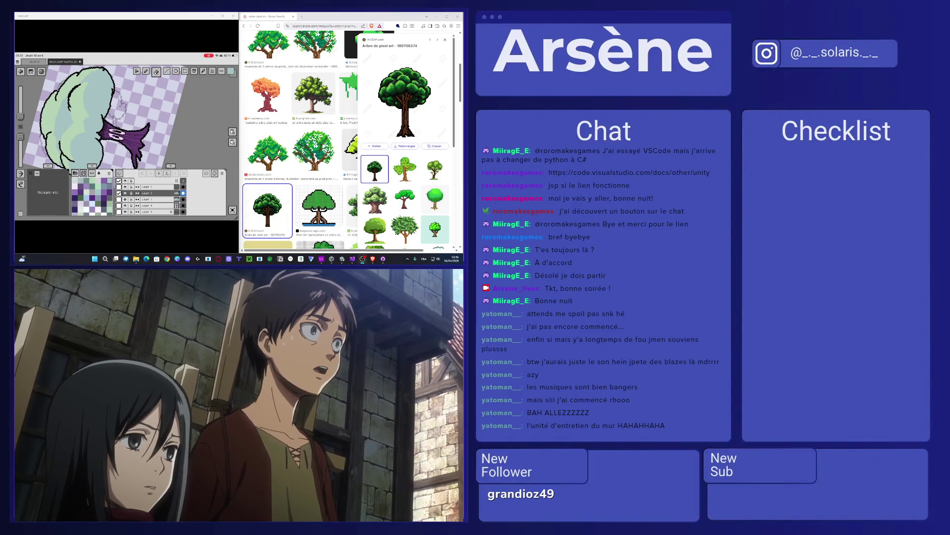
pyautogui.click(147, 72)
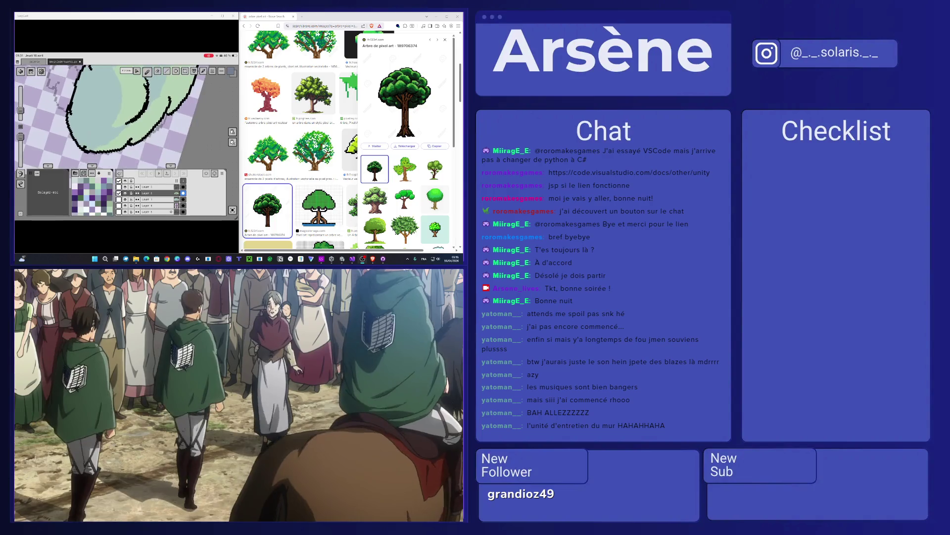
pyautogui.moveTo(91, 80); pyautogui.dragTo(74, 130)
pyautogui.hotkey('ctrl', 'z')
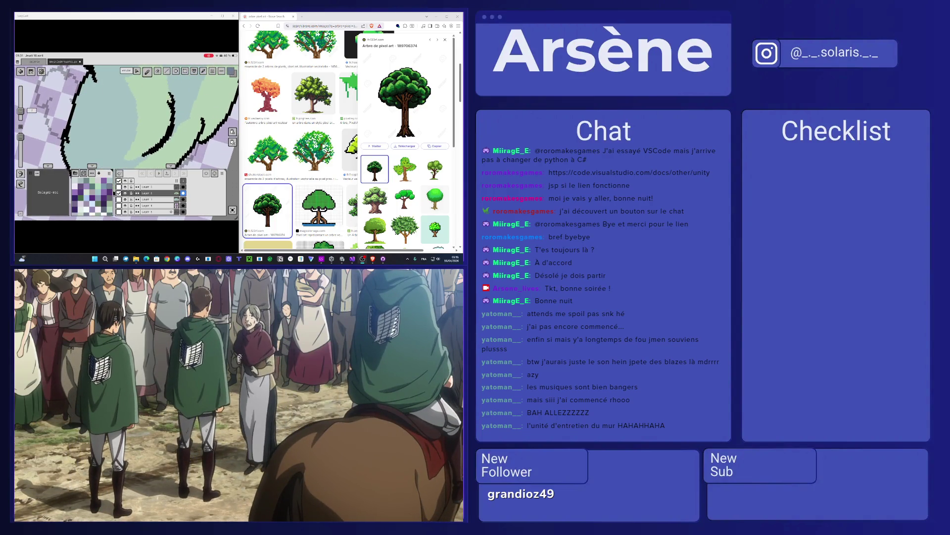
# Adjust the brush size slightly and paint grey shading inside the crown's left edge, undoing a stray dark stroke.
pyautogui.moveTo(20, 110); pyautogui.dragTo(21, 112)
pyautogui.moveTo(91, 81)
pyautogui.mouseDown()
pyautogui.moveTo(72, 161)
pyautogui.moveTo(81, 91)
pyautogui.mouseUp()
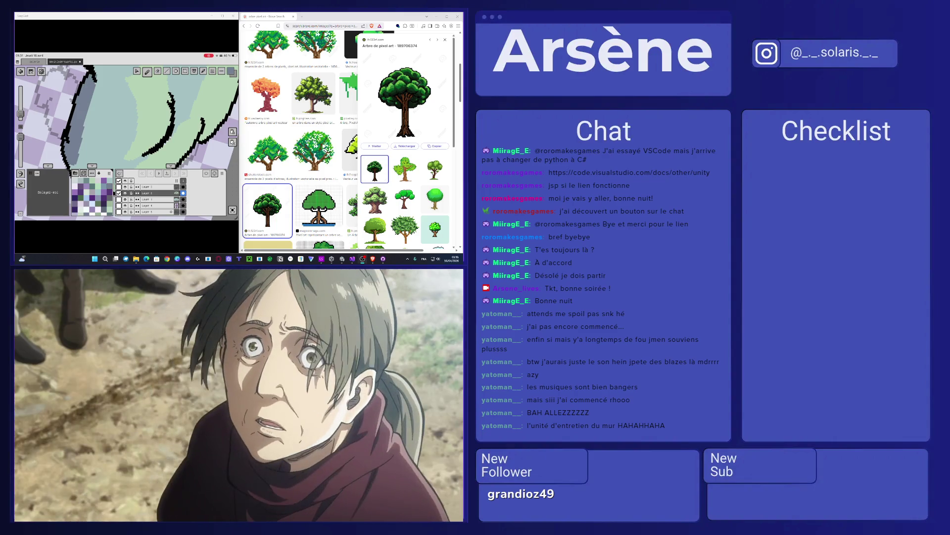
pyautogui.scroll(-3, 126, 143)
pyautogui.moveTo(73, 114); pyautogui.dragTo(69, 147)
pyautogui.hotkey('ctrl', 'z')
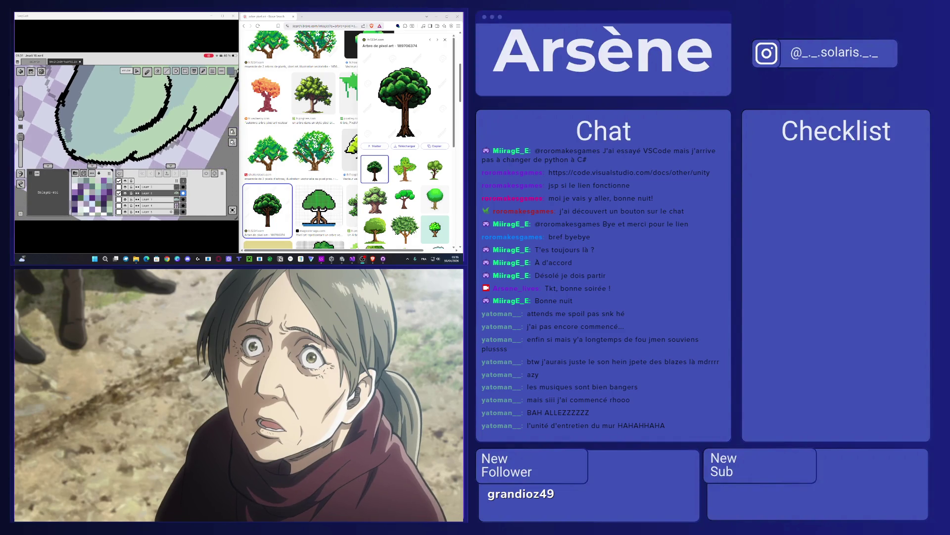